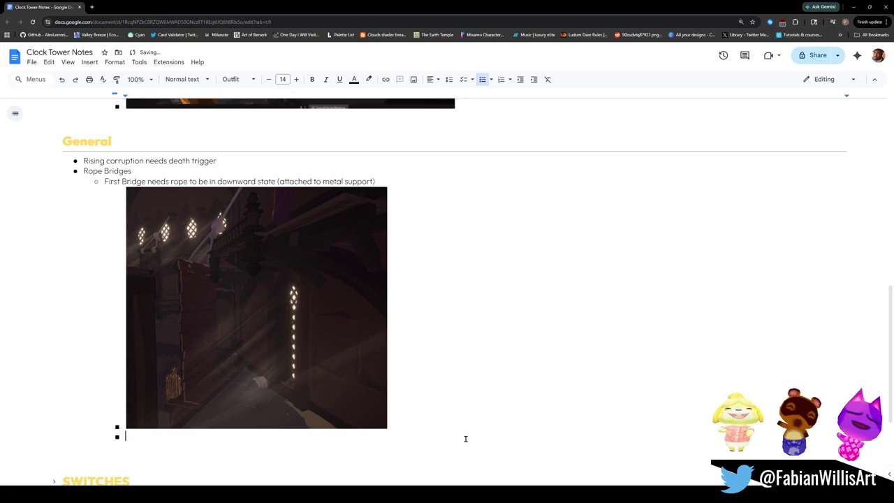
# Outdent the empty bullet under the rope bridge image to a hollow sub-bullet.
pyautogui.hotkey('shift', 'Tab')
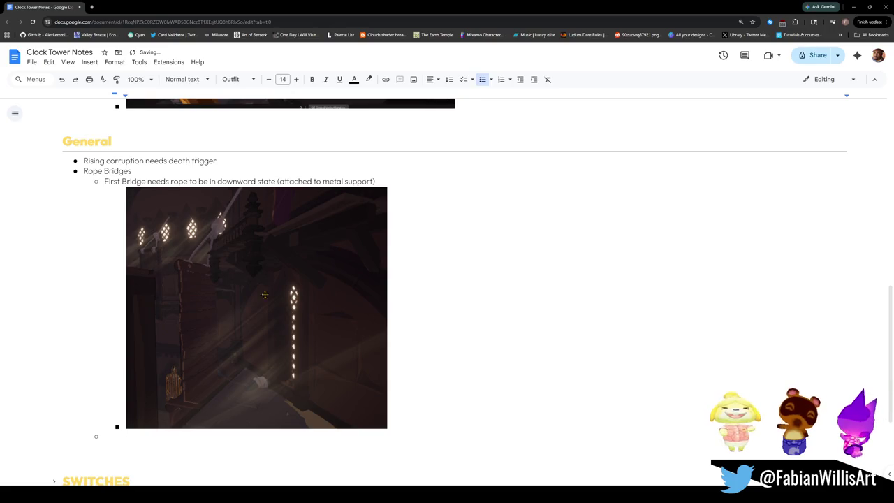
pyautogui.scroll(3, 136, 393)
pyautogui.scroll(8, 137, 392)
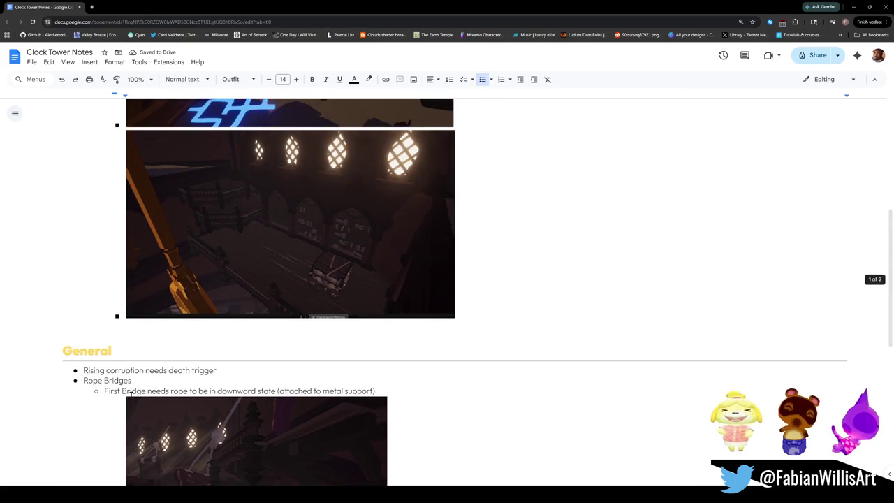
pyautogui.scroll(-5, 132, 391)
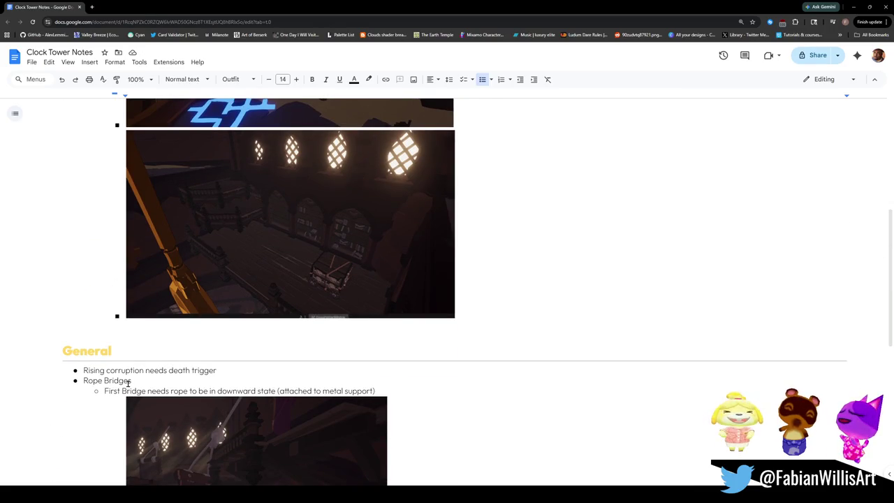
pyautogui.scroll(-1, 130, 388)
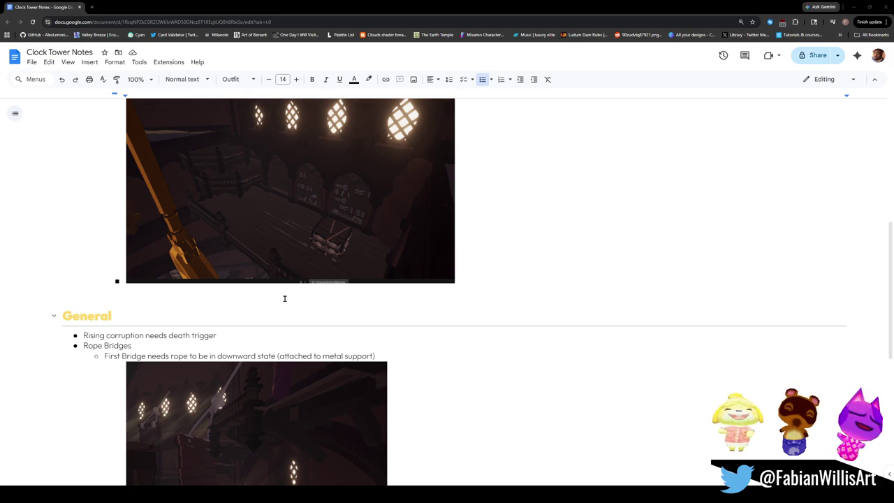
pyautogui.scroll(-1, 284, 298)
pyautogui.scroll(1, 261, 273)
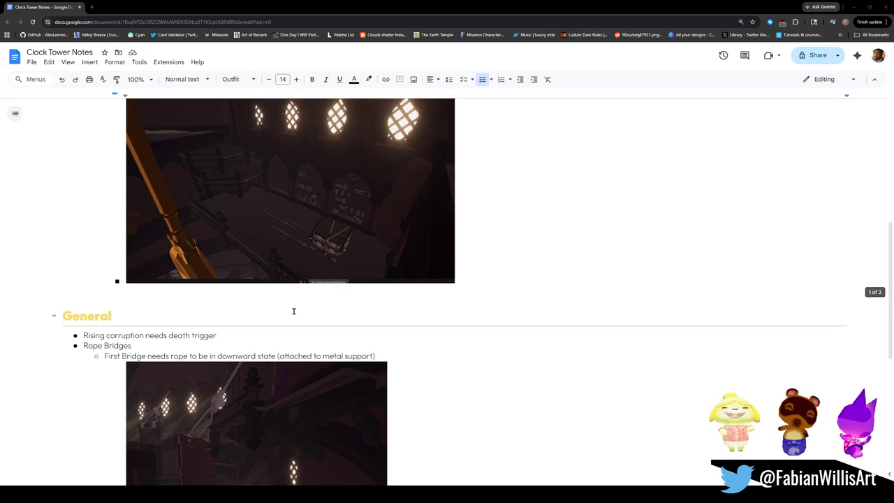
pyautogui.scroll(-3, 283, 303)
pyautogui.click(162, 401)
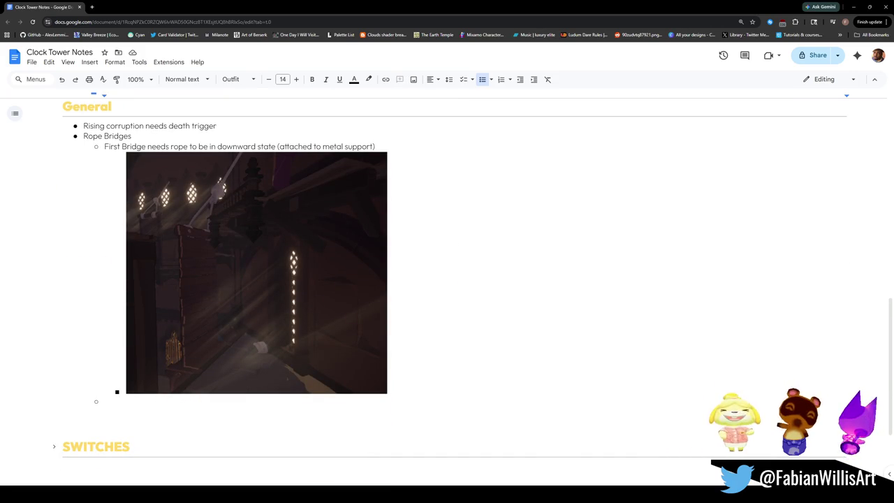
# Glance at Blender, then switch to the Unity clock tower scene and fly its camera.
pyautogui.moveTo(586, 492)
pyautogui.click(587, 450)
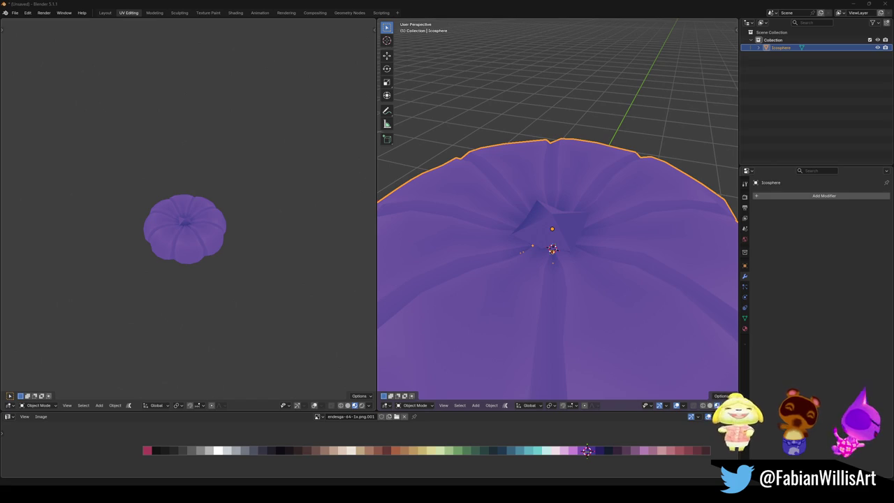
pyautogui.click(848, 4)
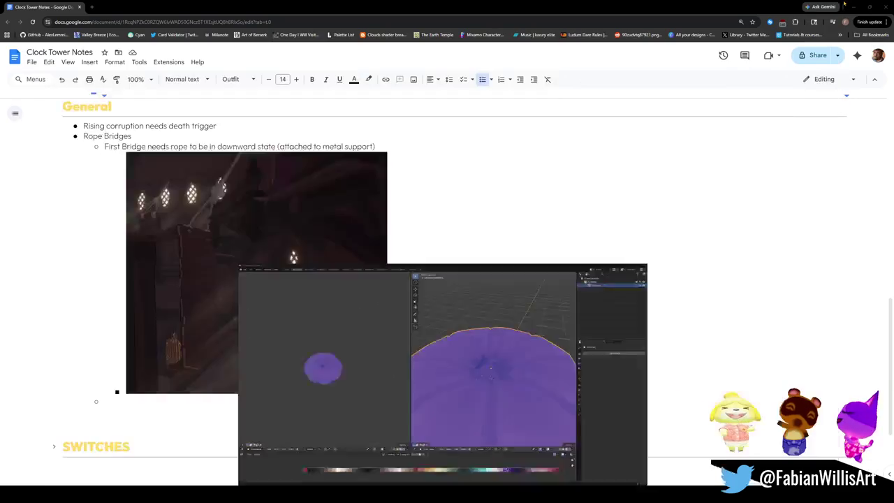
pyautogui.moveTo(559, 498)
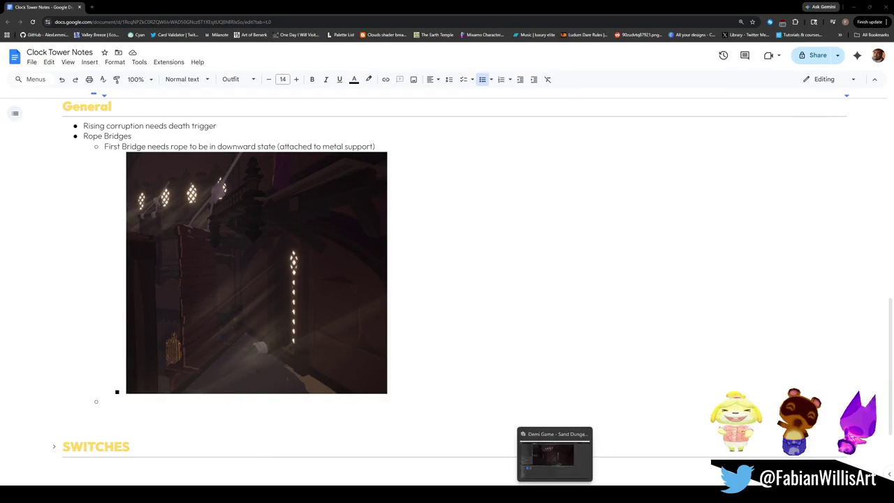
pyautogui.click(555, 454)
pyautogui.moveTo(454, 181)
pyautogui.mouseDown()
pyautogui.moveTo(537, 214)
pyautogui.moveTo(569, 205)
pyautogui.moveTo(556, 201)
pyautogui.mouseUp()
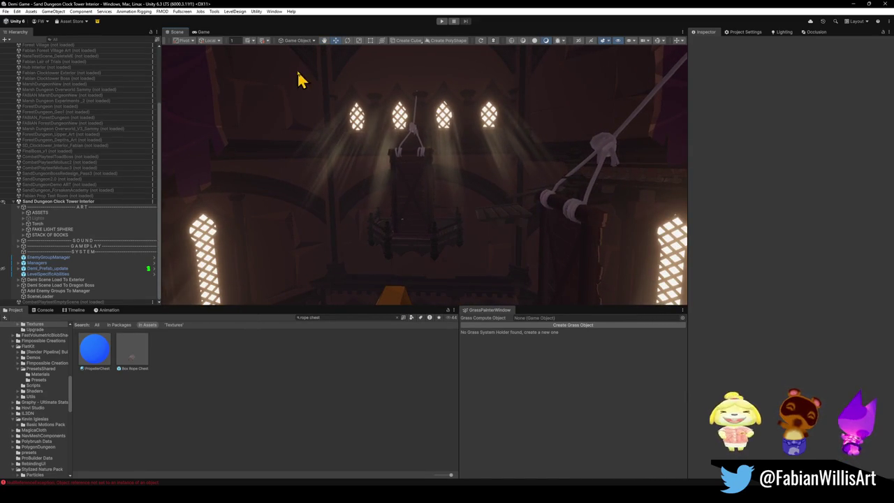
# Screenshot the chandelier under the four lit windows, reframing once and retaking, then return to the notes.
pyautogui.press('super+shift+s')
pyautogui.moveTo(306, 56)
pyautogui.mouseDown()
pyautogui.moveTo(521, 310)
pyautogui.moveTo(515, 285)
pyautogui.mouseUp()
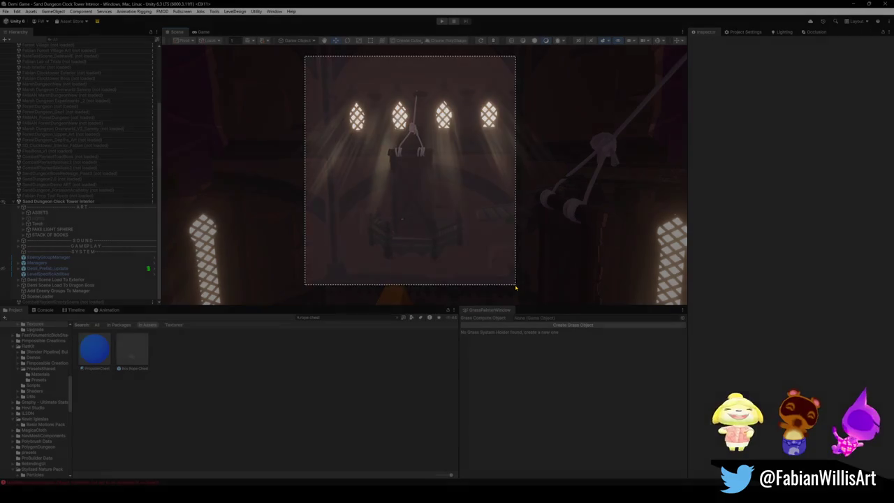
pyautogui.moveTo(483, 145)
pyautogui.mouseDown()
pyautogui.moveTo(466, 160)
pyautogui.moveTo(476, 138)
pyautogui.mouseUp()
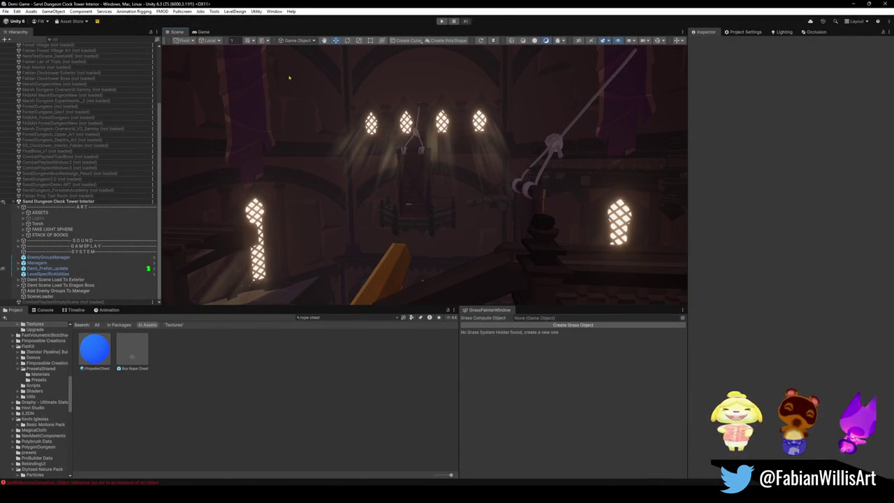
pyautogui.press('super+shift+s')
pyautogui.moveTo(267, 66)
pyautogui.mouseDown()
pyautogui.moveTo(608, 290)
pyautogui.moveTo(540, 283)
pyautogui.moveTo(538, 312)
pyautogui.mouseUp()
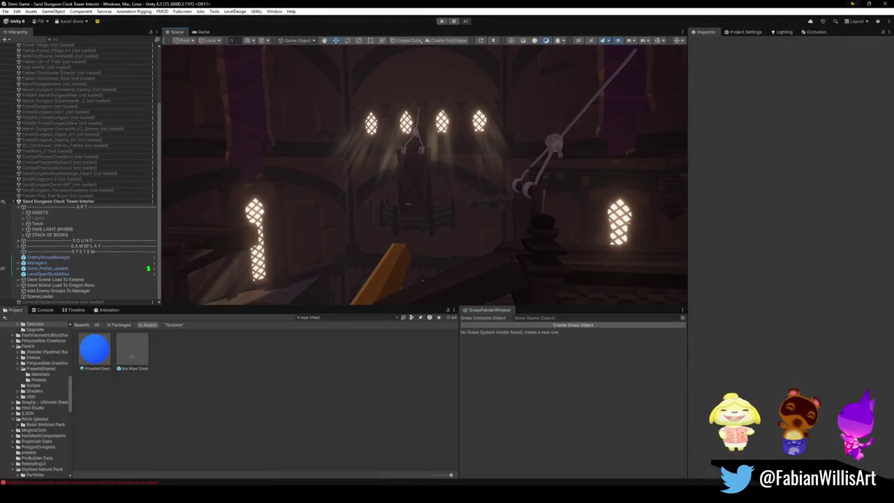
pyautogui.hotkey('alt', 'Tab')
pyautogui.click(386, 390)
# Add the sub-bullet 'Second rope needs to be in up state' and paste the chandelier screenshot beneath it.
pyautogui.click(326, 404)
pyautogui.write('S')
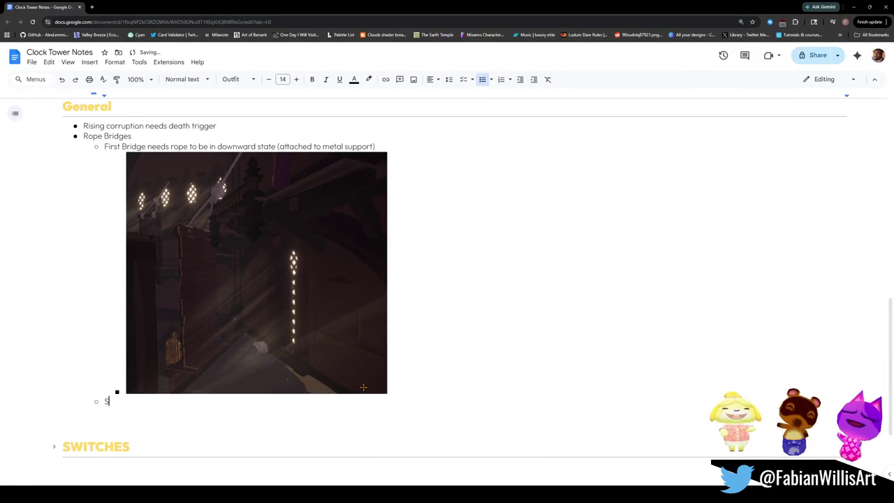
pyautogui.write('econd r')
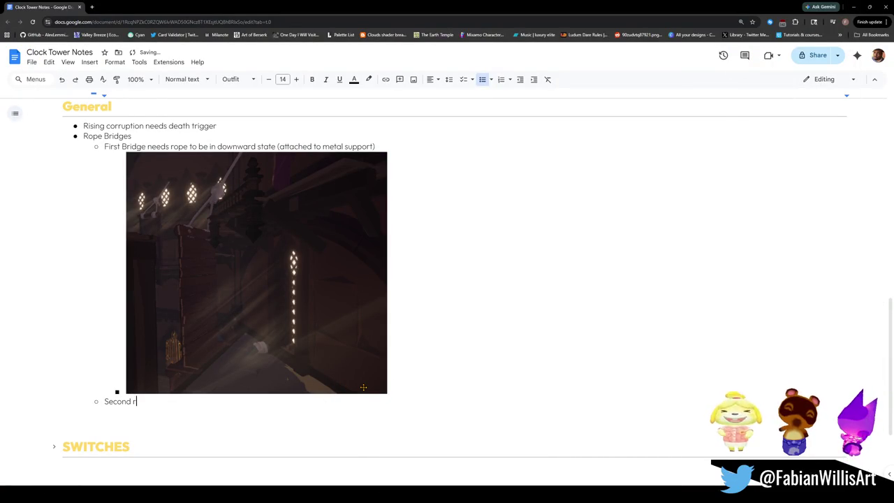
pyautogui.write('op')
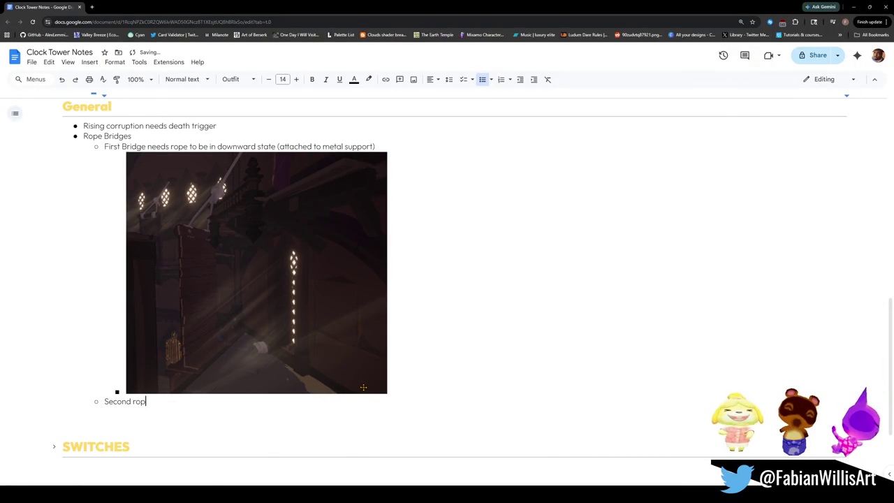
pyautogui.write('e needs to be in up')
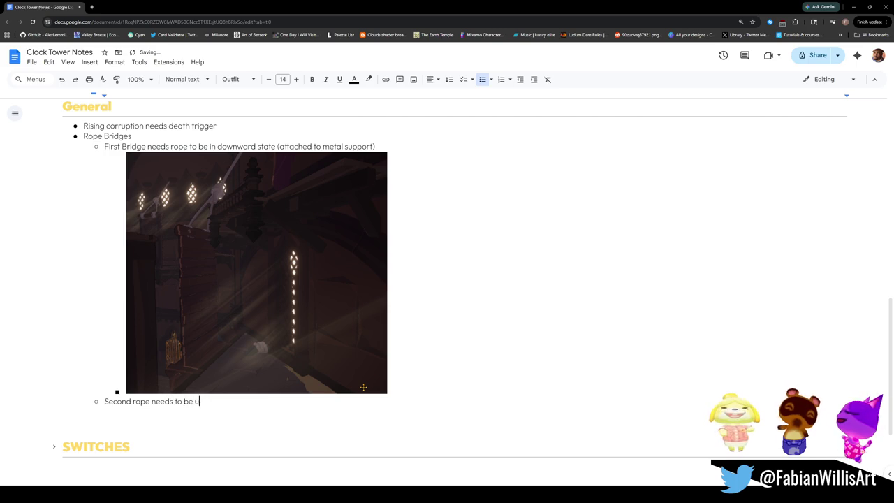
pyautogui.write(' state')
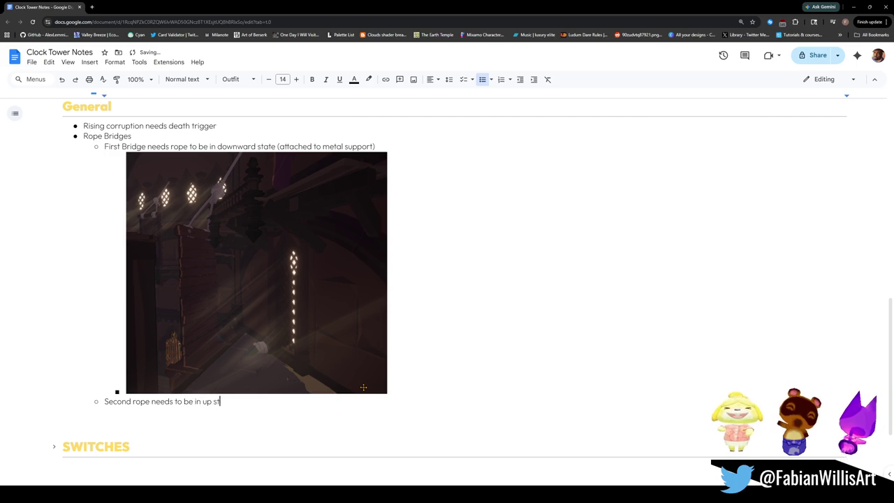
pyautogui.press('Return')
pyautogui.press('Tab')
pyautogui.hotkey('ctrl', 'v')
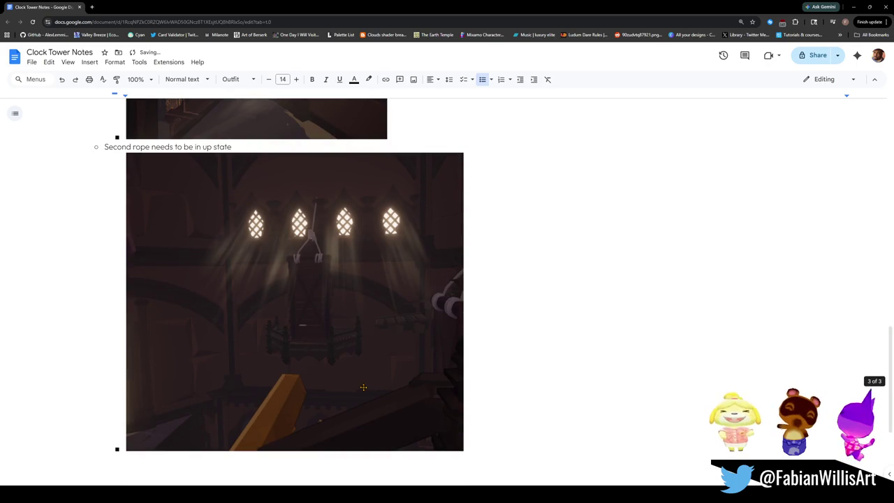
# Shrink the pasted chandelier screenshot by its corner handle, then look over the notes.
pyautogui.scroll(2, 325, 352)
pyautogui.scroll(-2, 328, 244)
pyautogui.click(374, 351)
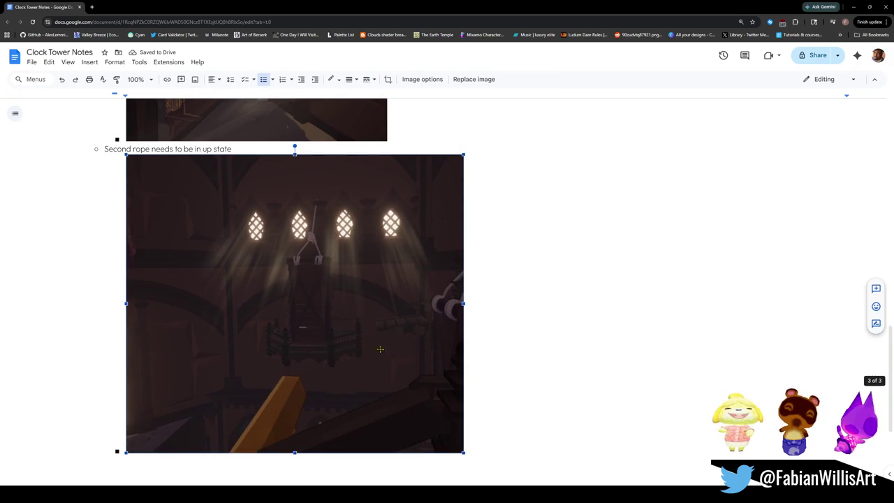
pyautogui.moveTo(464, 455)
pyautogui.mouseDown()
pyautogui.moveTo(370, 370)
pyautogui.moveTo(387, 385)
pyautogui.mouseUp()
pyautogui.click(473, 365)
pyautogui.scroll(3, 433, 347)
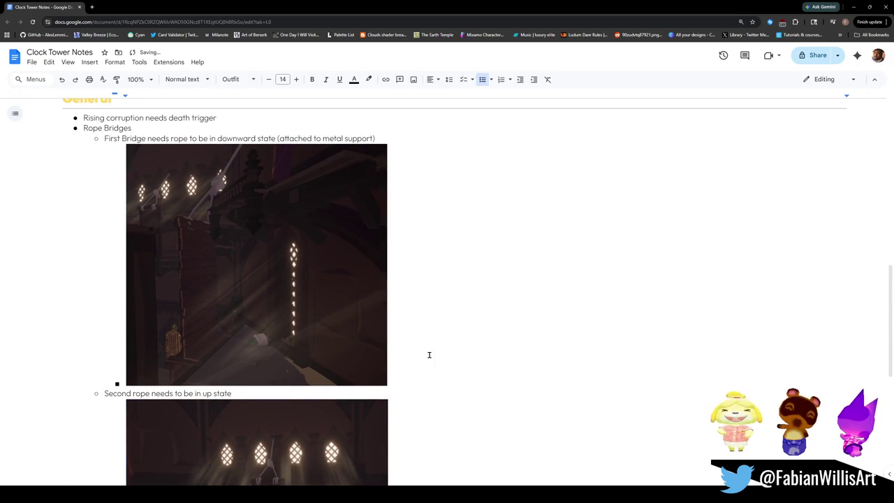
pyautogui.scroll(3, 391, 348)
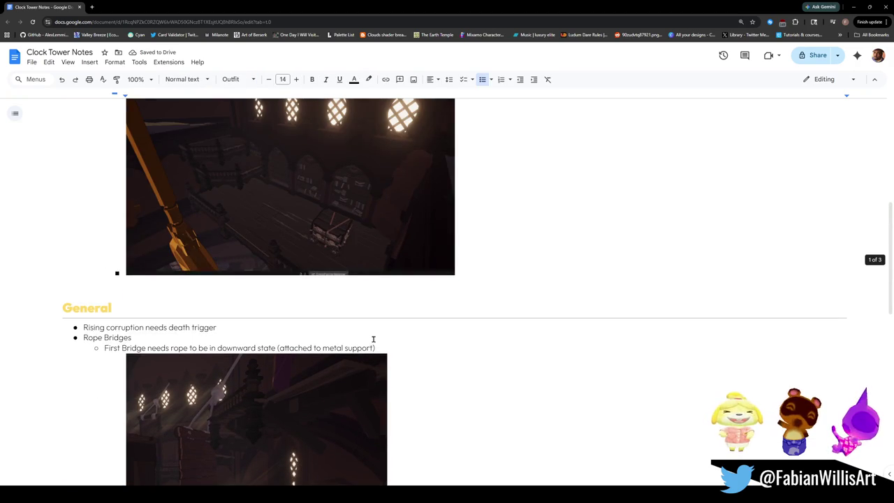
pyautogui.scroll(-5, 424, 347)
pyautogui.scroll(4, 422, 354)
pyautogui.scroll(10, 423, 355)
pyautogui.scroll(-11, 422, 354)
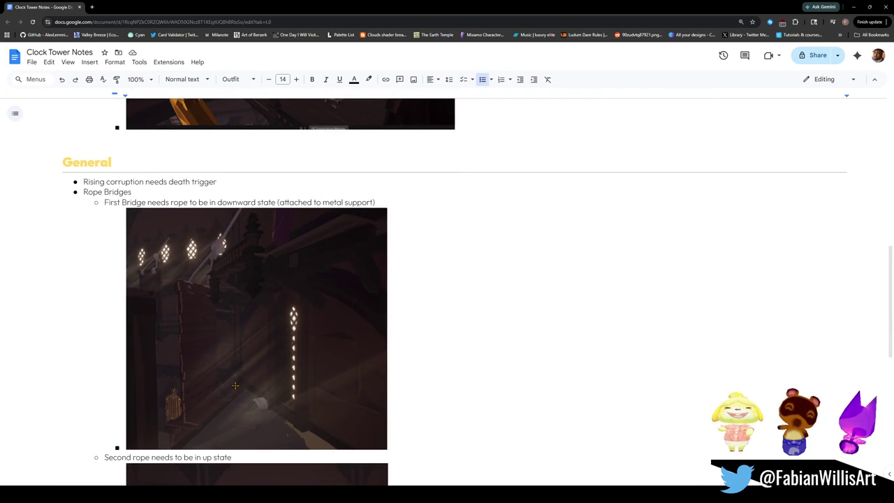
pyautogui.scroll(-2, 419, 391)
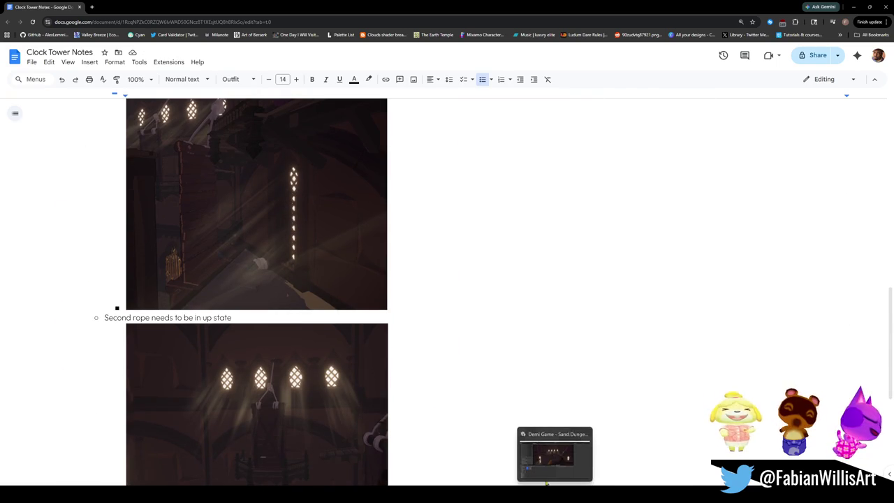
pyautogui.scroll(-3, 419, 314)
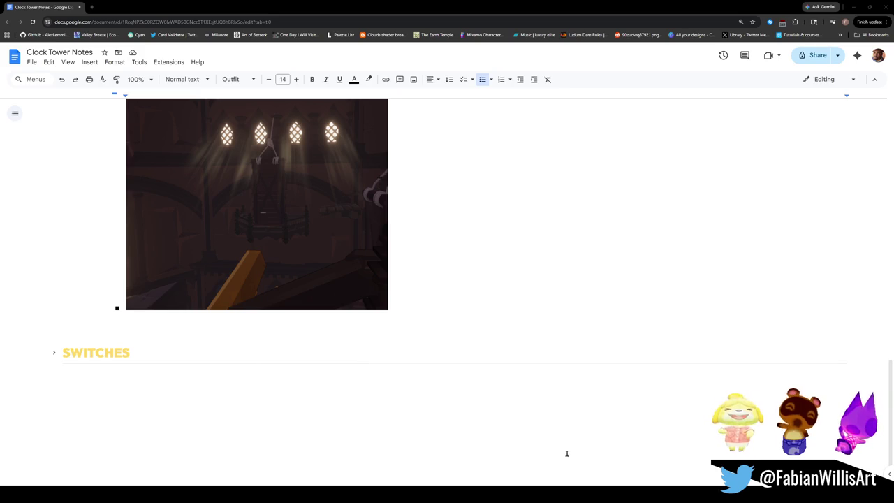
pyautogui.hotkey('alt', 'Tab')
pyautogui.moveTo(419, 266)
pyautogui.mouseDown()
pyautogui.moveTo(391, 272)
pyautogui.moveTo(410, 275)
pyautogui.moveTo(405, 256)
pyautogui.moveTo(348, 236)
pyautogui.moveTo(471, 231)
pyautogui.moveTo(490, 240)
pyautogui.moveTo(254, 140)
pyautogui.moveTo(295, 105)
pyautogui.moveTo(368, 229)
pyautogui.moveTo(517, 242)
pyautogui.moveTo(351, 248)
pyautogui.mouseUp()
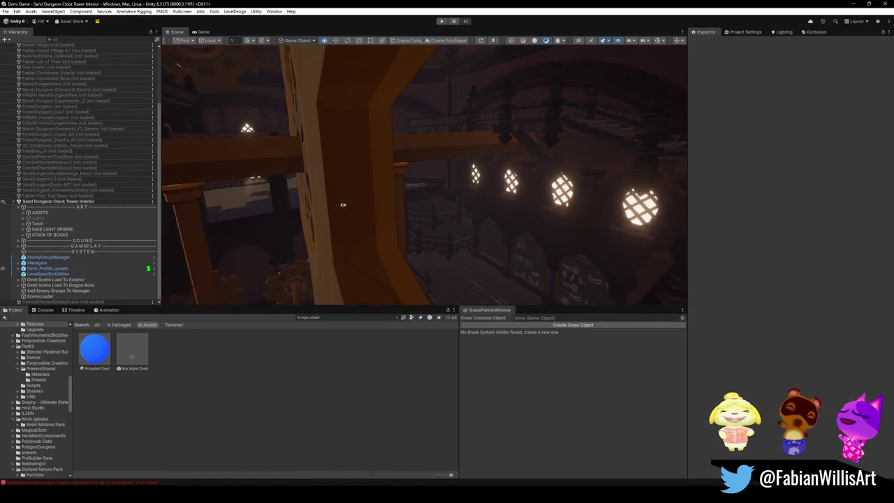
pyautogui.moveTo(584, 215)
pyautogui.mouseDown()
pyautogui.moveTo(538, 185)
pyautogui.moveTo(461, 184)
pyautogui.moveTo(408, 207)
pyautogui.moveTo(543, 203)
pyautogui.moveTo(509, 208)
pyautogui.mouseUp()
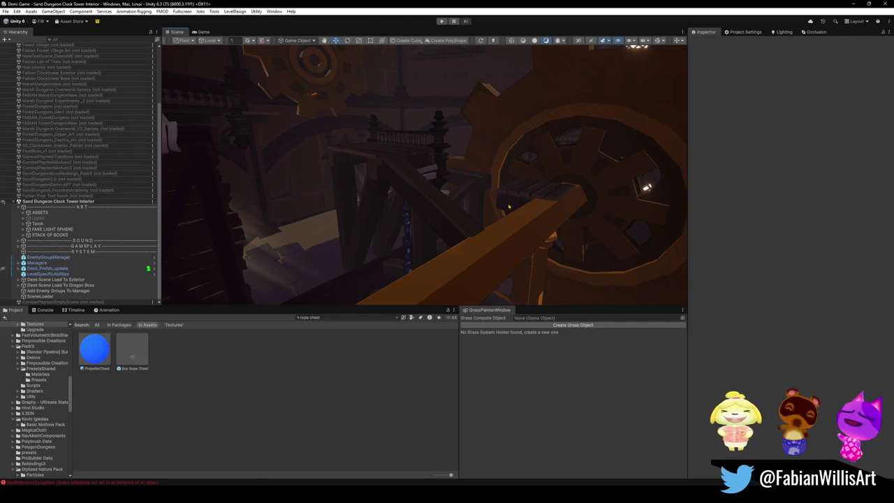
pyautogui.click(854, 4)
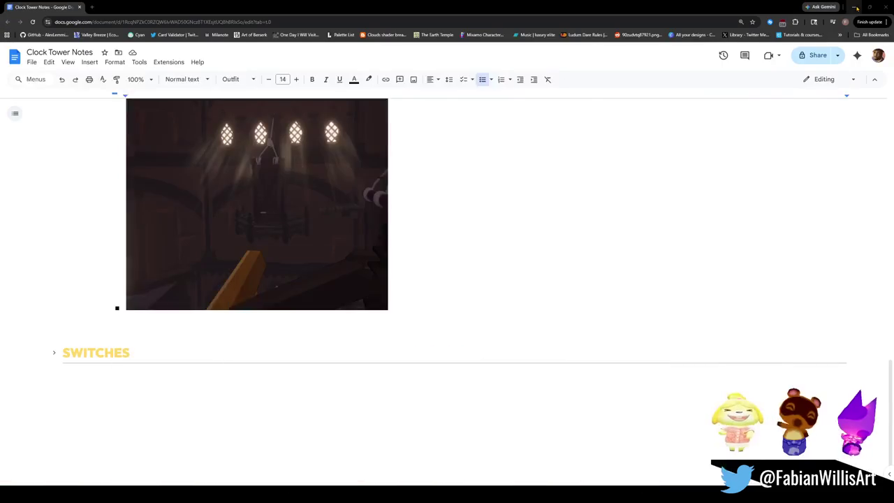
# Expand the collapsed SWITCHES heading and scroll down to the Switch 3 notes and image.
pyautogui.scroll(15, 634, 294)
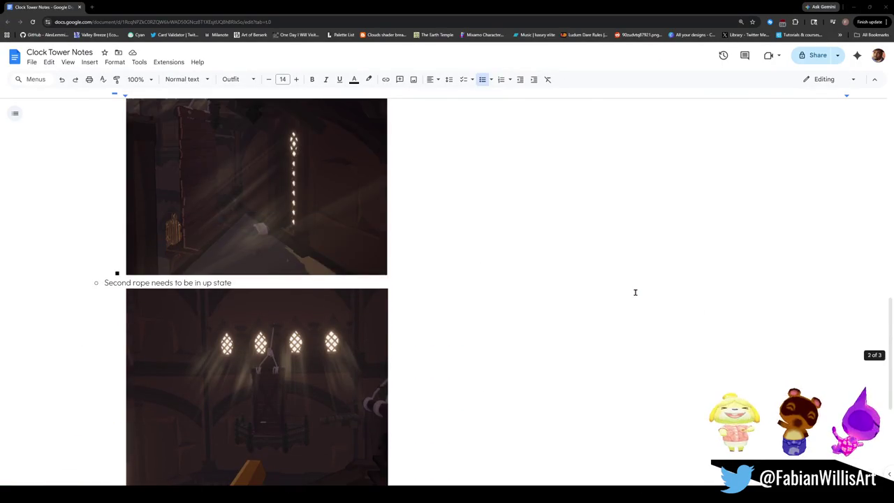
pyautogui.scroll(5, 625, 285)
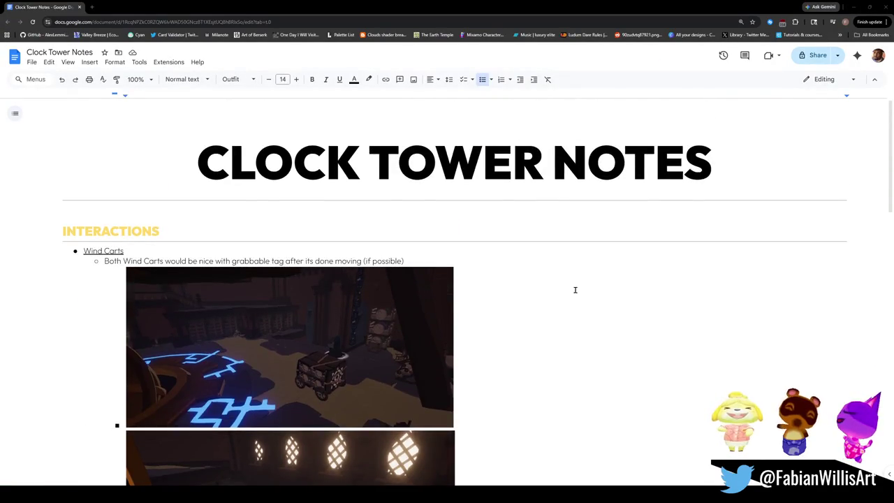
pyautogui.scroll(-10, 545, 297)
pyautogui.scroll(-5, 516, 299)
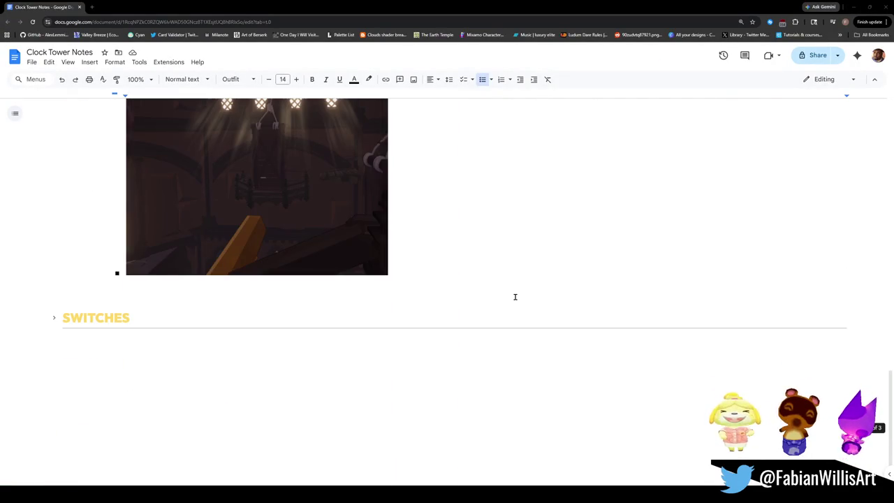
pyautogui.click(54, 315)
pyautogui.scroll(-8, 148, 290)
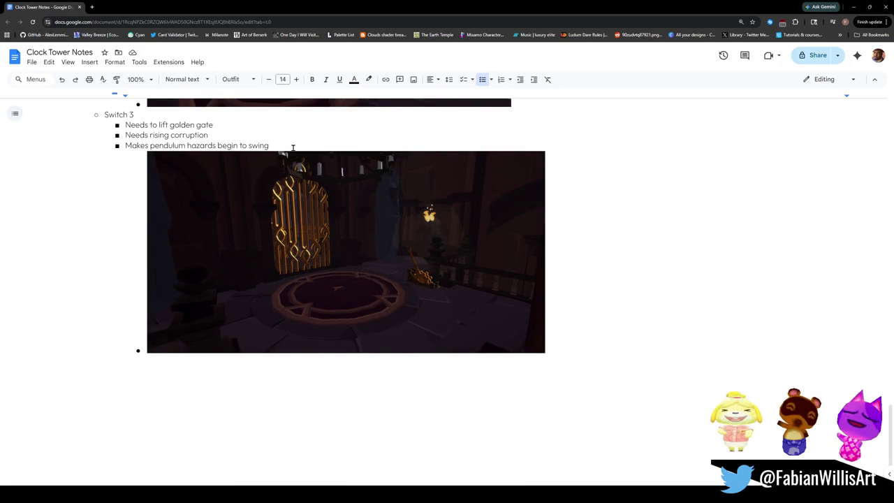
# Fly the Scene camera to the glowing golden gate and capture it in a region screenshot.
pyautogui.hotkey('alt', 'Tab')
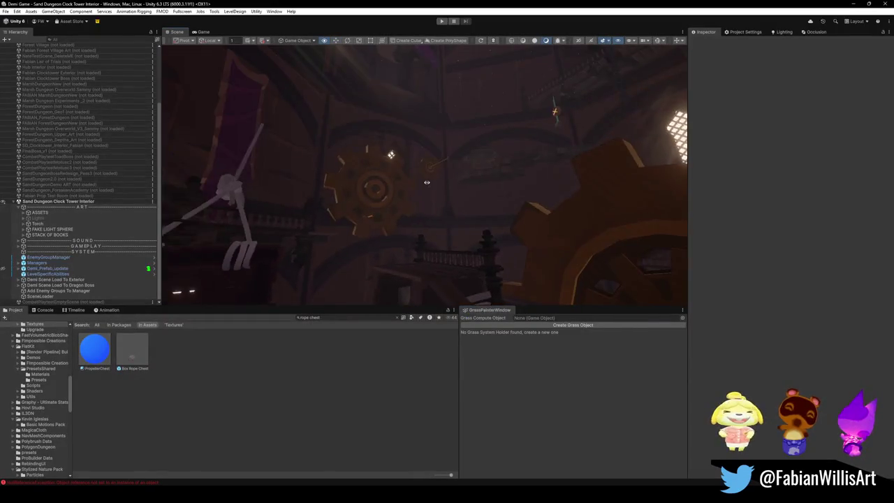
pyautogui.moveTo(536, 199)
pyautogui.mouseDown()
pyautogui.moveTo(553, 200)
pyautogui.moveTo(525, 207)
pyautogui.moveTo(531, 203)
pyautogui.mouseUp()
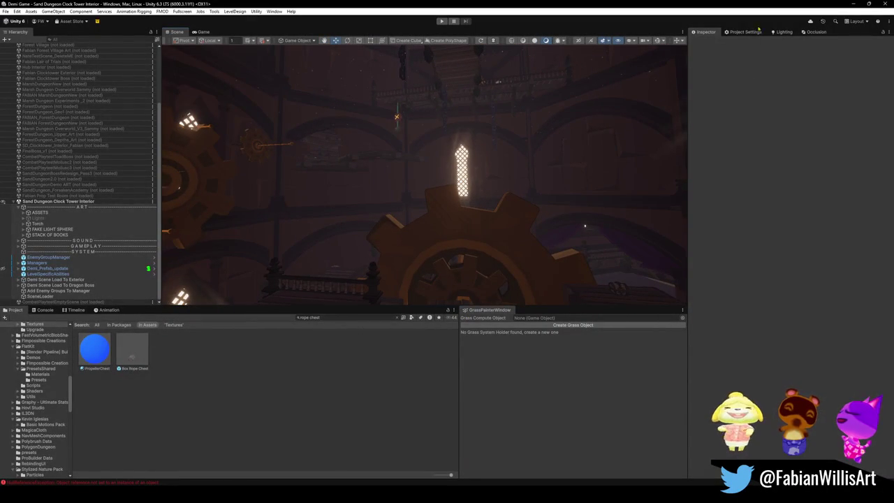
pyautogui.click(853, 4)
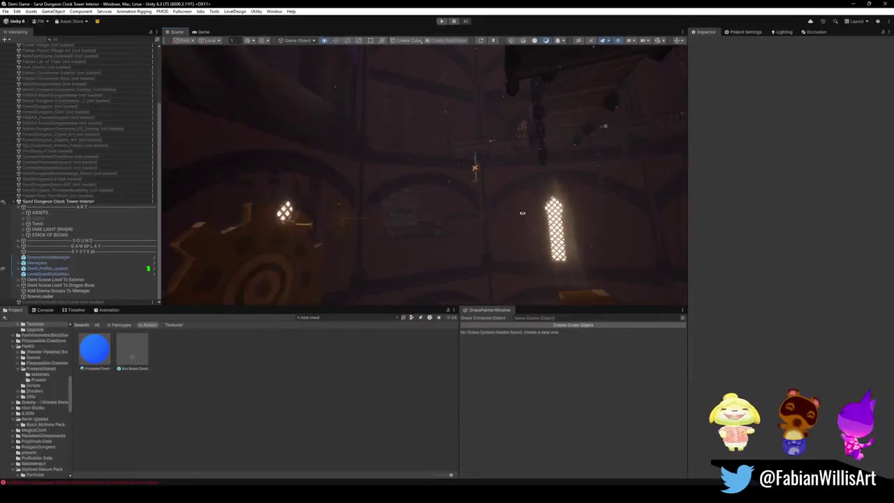
pyautogui.moveTo(523, 213)
pyautogui.mouseDown()
pyautogui.moveTo(439, 234)
pyautogui.moveTo(615, 232)
pyautogui.moveTo(449, 216)
pyautogui.moveTo(636, 245)
pyautogui.moveTo(456, 229)
pyautogui.mouseUp()
pyautogui.moveTo(510, 224)
pyautogui.mouseDown()
pyautogui.moveTo(471, 234)
pyautogui.moveTo(476, 263)
pyautogui.moveTo(479, 241)
pyautogui.mouseUp()
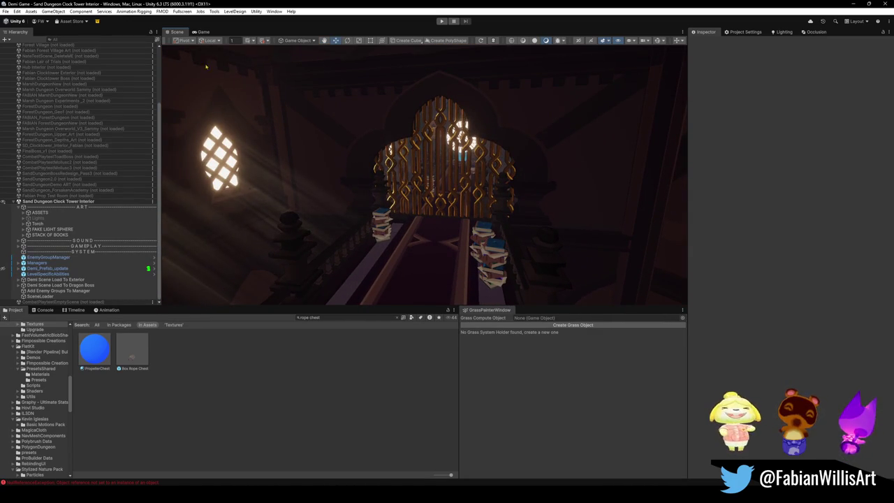
pyautogui.press('super+shift+s')
pyautogui.moveTo(210, 55)
pyautogui.mouseDown()
pyautogui.moveTo(648, 283)
pyautogui.moveTo(648, 314)
pyautogui.moveTo(667, 318)
pyautogui.mouseUp()
pyautogui.click(854, 4)
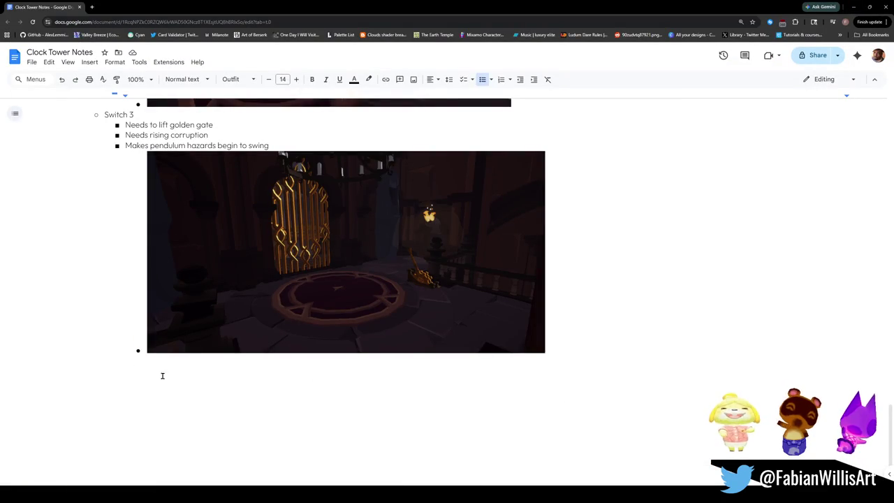
# Add a new 'Switch 4' list item after the Switch 3 image.
pyautogui.click(575, 350)
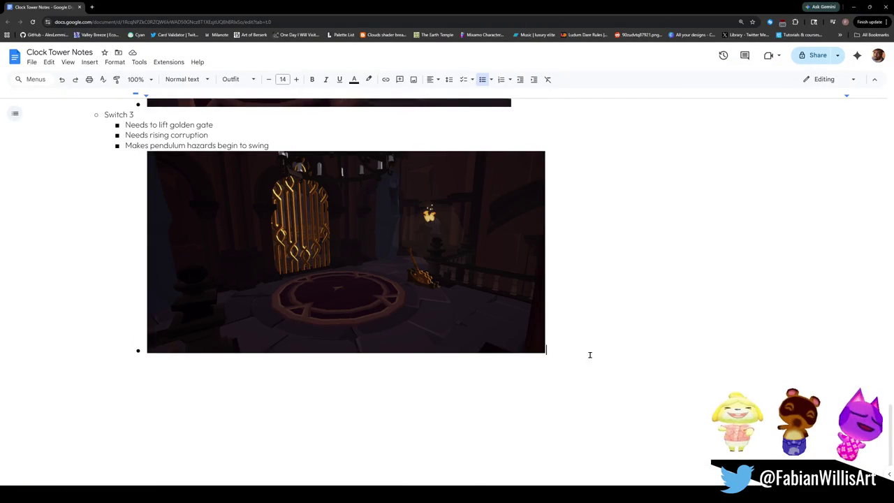
pyautogui.press('Return')
pyautogui.press('Tab')
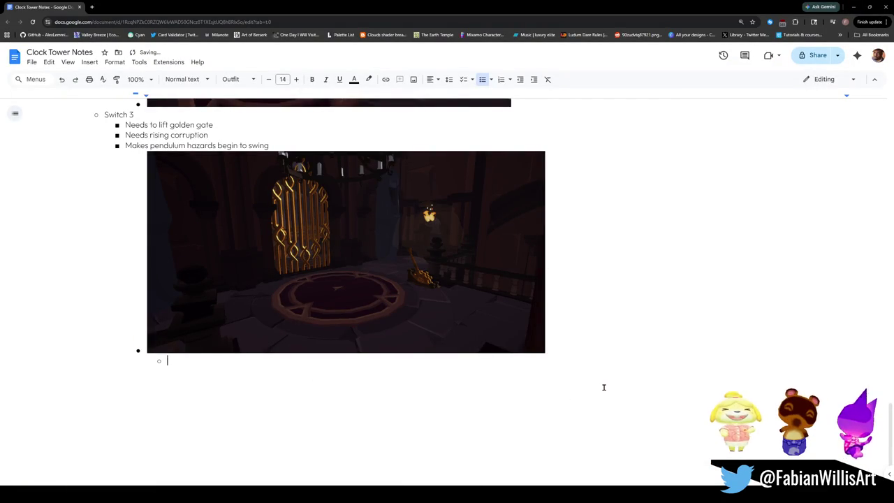
pyautogui.hotkey('shift', 'Tab')
pyautogui.hotkey('shift', 'Tab')
pyautogui.hotkey('shift', 'Tab')
pyautogui.write('Switch 45')
pyautogui.press('BackSpace')
# Add sub-bullets 'Needs to lift golden gate' and 'Needs rising corruption' under Switch 4.
pyautogui.press('Return')
pyautogui.press('Tab')
pyautogui.write('Needs to lift golden gate')
pyautogui.press('Return')
pyautogui.write('Needs rising ')
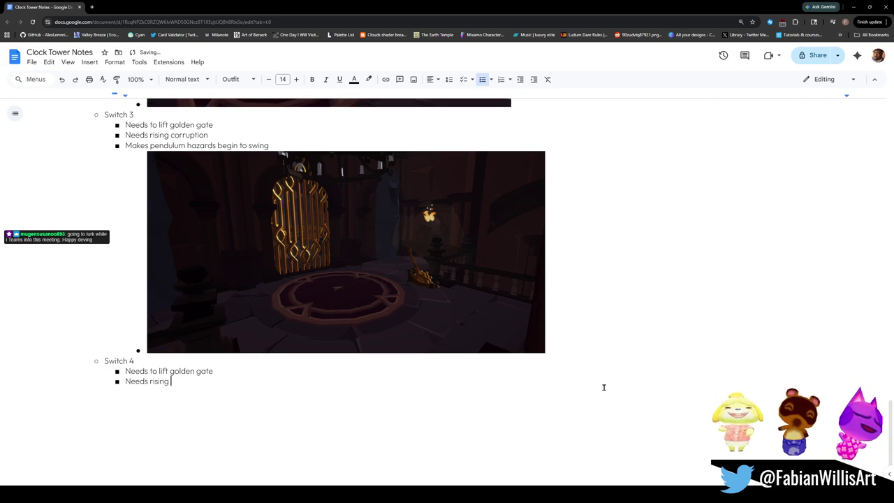
pyautogui.write('corruption')
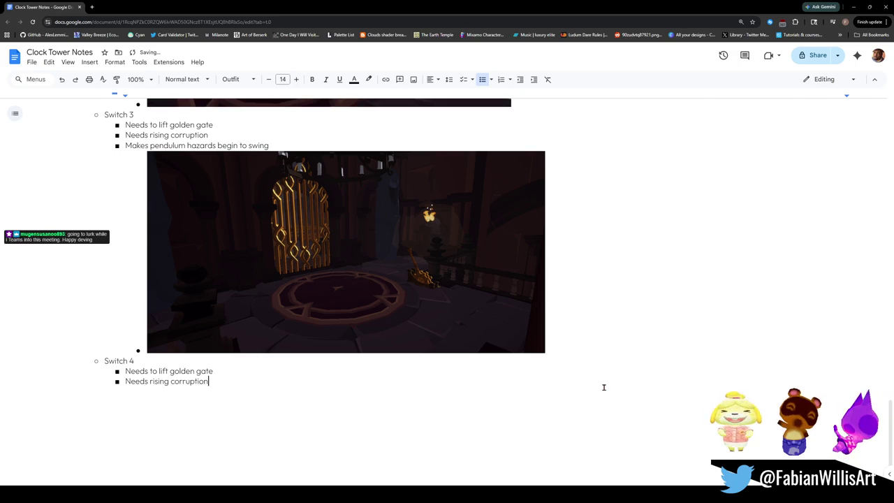
# Paste the golden gate screenshot on an indented line below the Switch 4 notes.
pyautogui.press('Return')
pyautogui.write('M')
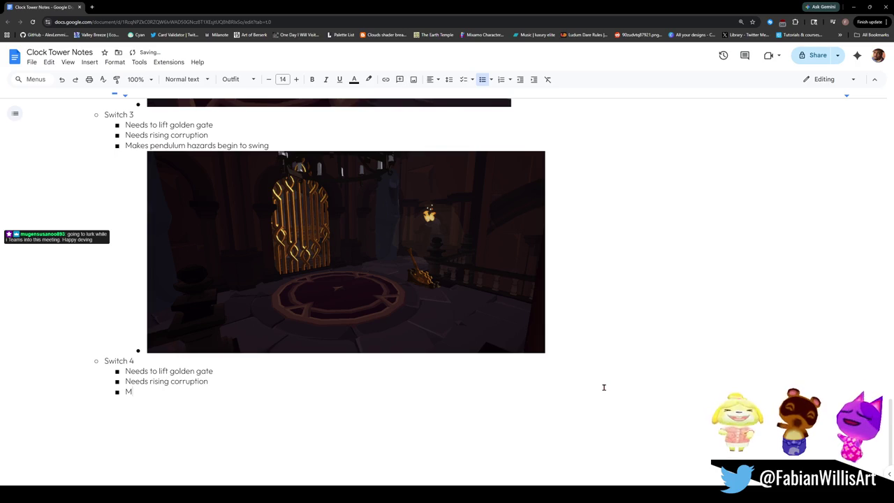
pyautogui.press('BackSpace')
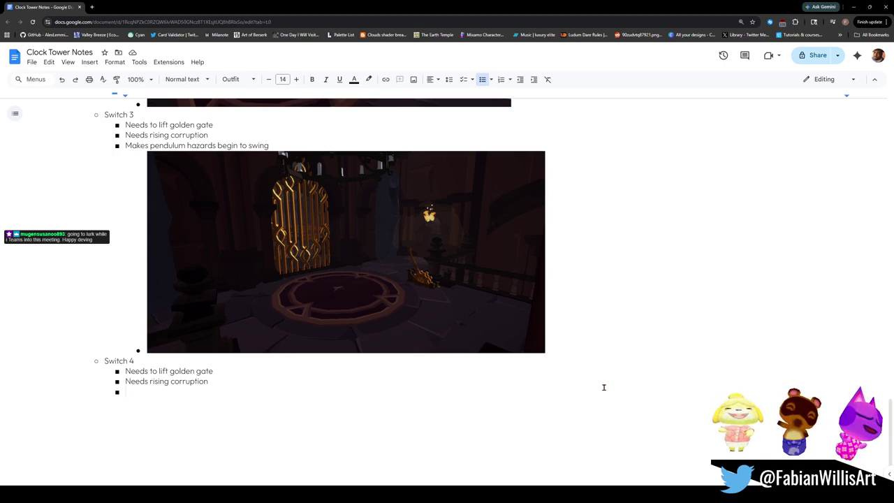
pyautogui.hotkey('shift', 'Tab')
pyautogui.press('Tab')
pyautogui.press('Tab')
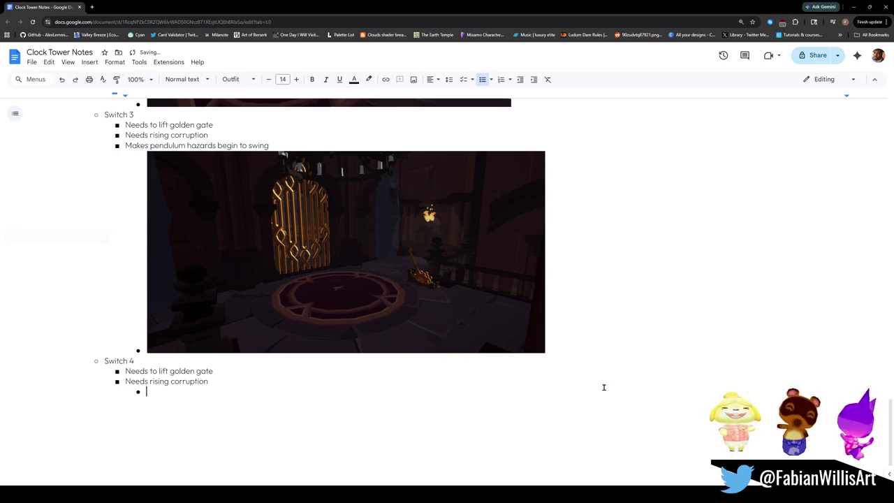
pyautogui.hotkey('ctrl', 'v')
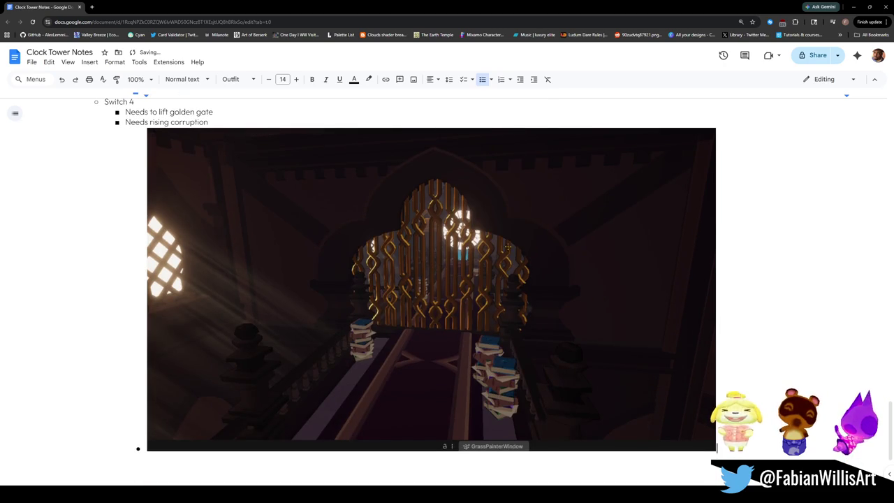
# Resize the Switch 4 gate screenshot to the Switch 3 image width, then scroll up to review.
pyautogui.scroll(3, 584, 263)
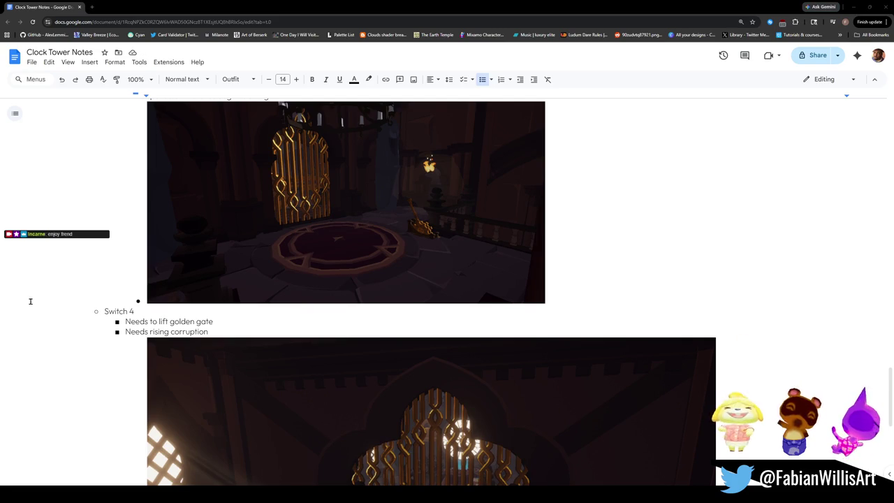
pyautogui.scroll(-3, 402, 415)
pyautogui.click(548, 341)
pyautogui.moveTo(715, 463)
pyautogui.mouseDown()
pyautogui.moveTo(517, 350)
pyautogui.moveTo(567, 380)
pyautogui.moveTo(529, 365)
pyautogui.mouseUp()
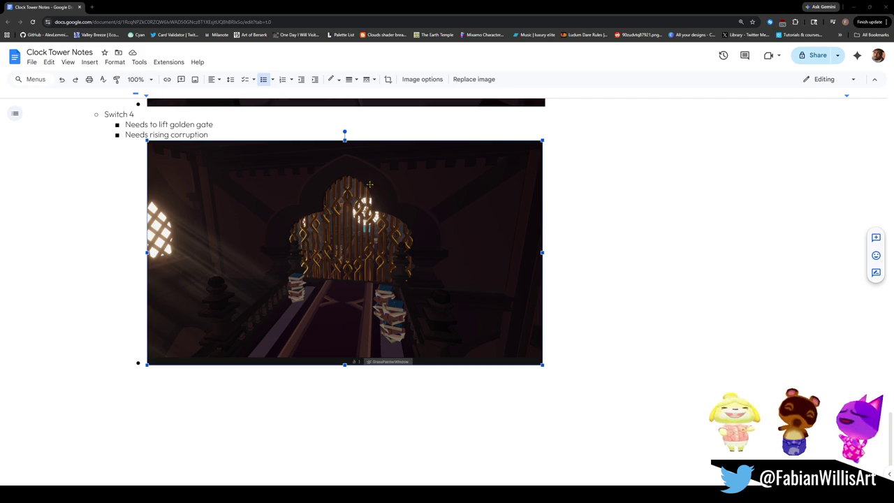
pyautogui.scroll(4, 515, 384)
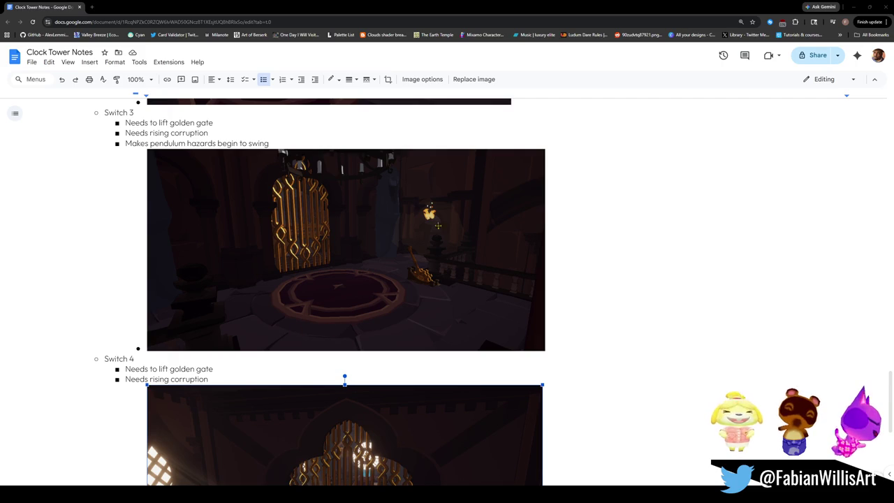
pyautogui.scroll(3, 382, 231)
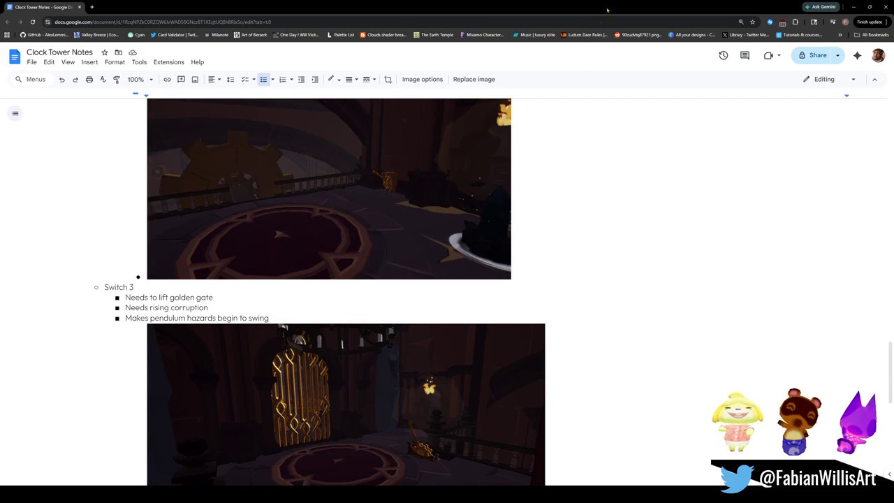
pyautogui.scroll(4, 336, 294)
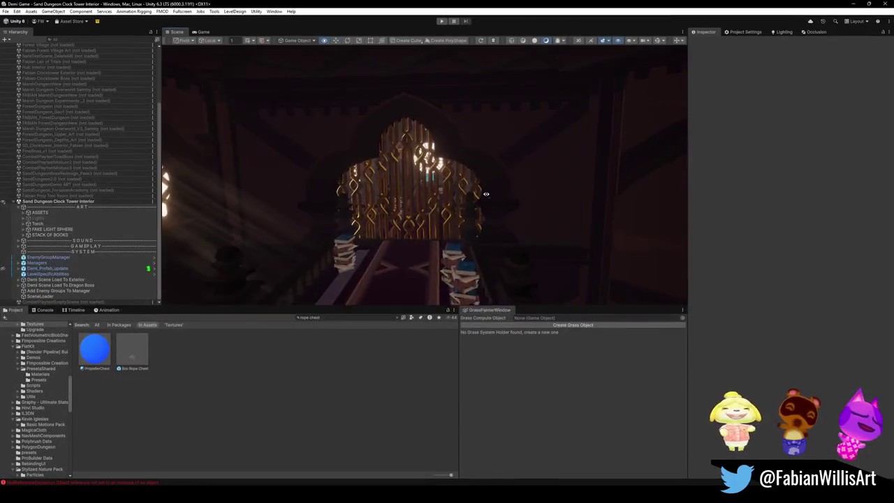
# Fly the Scene camera through the gate toward the lit clock and windows.
pyautogui.press('w')
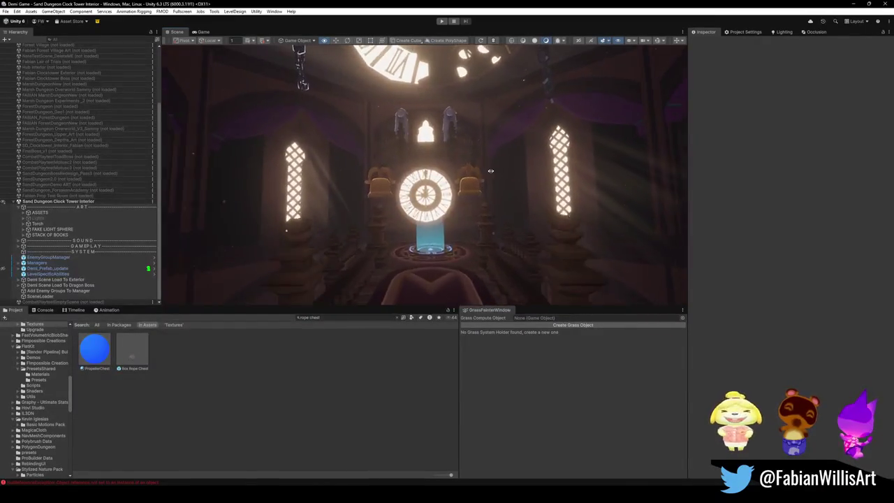
pyautogui.press('w')
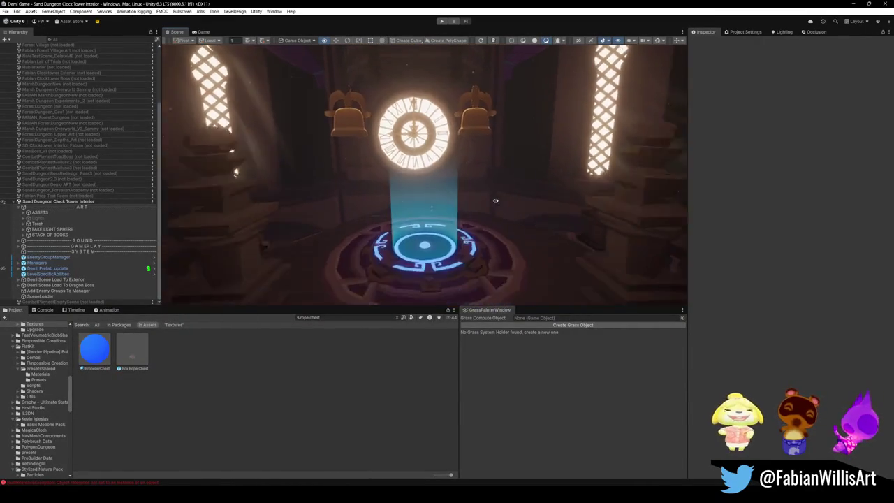
pyautogui.press('s')
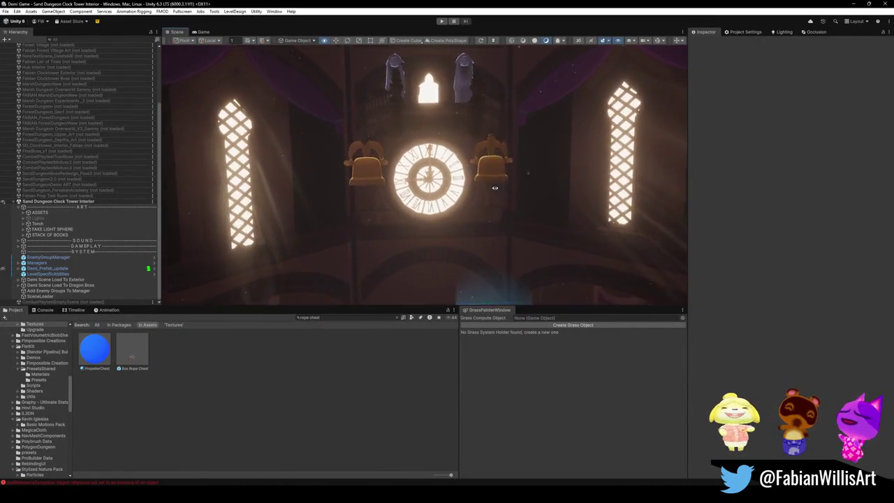
pyautogui.press('w')
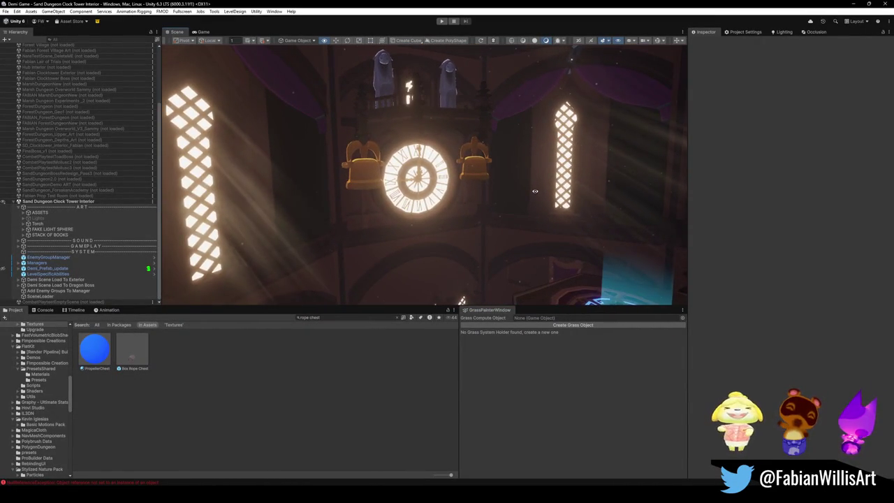
pyautogui.press('s')
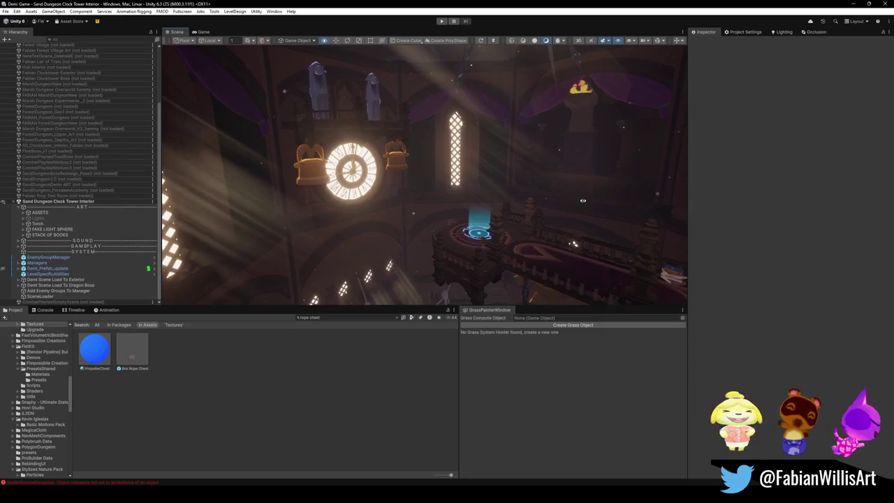
pyautogui.press('s')
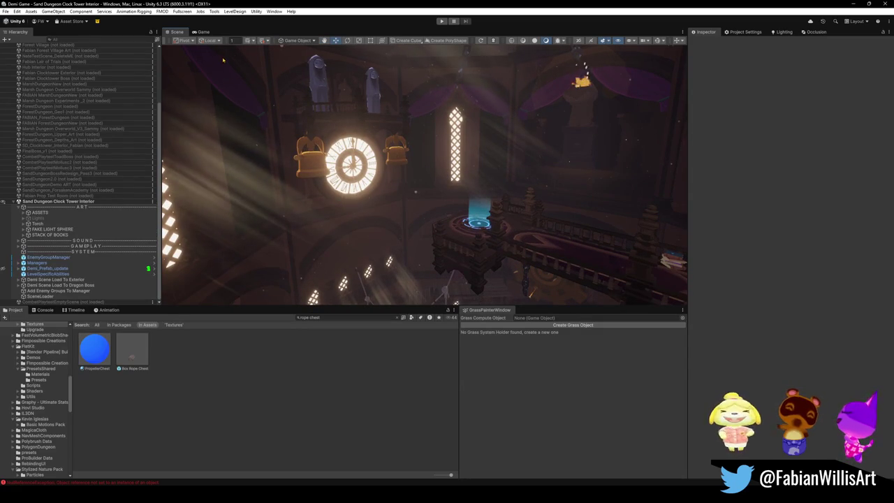
# Capture a region screenshot of the brightly lit clock tower view and return to the notes.
pyautogui.press('super+shift+s')
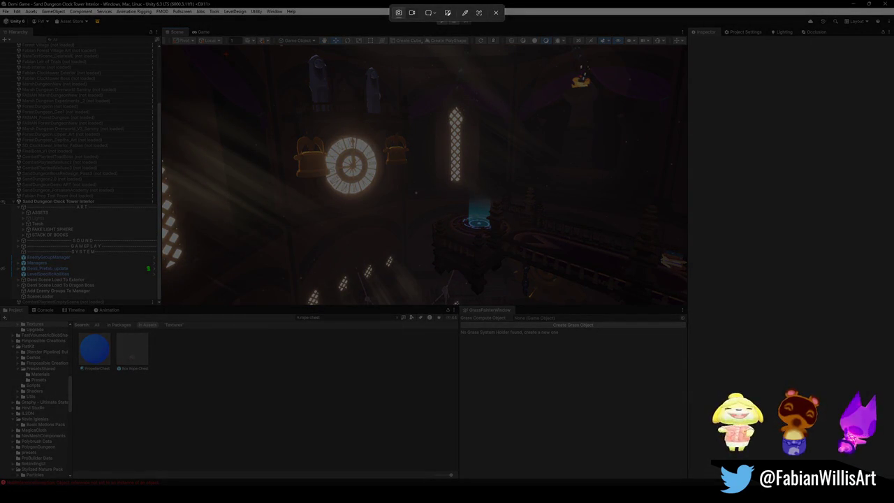
pyautogui.press('Escape')
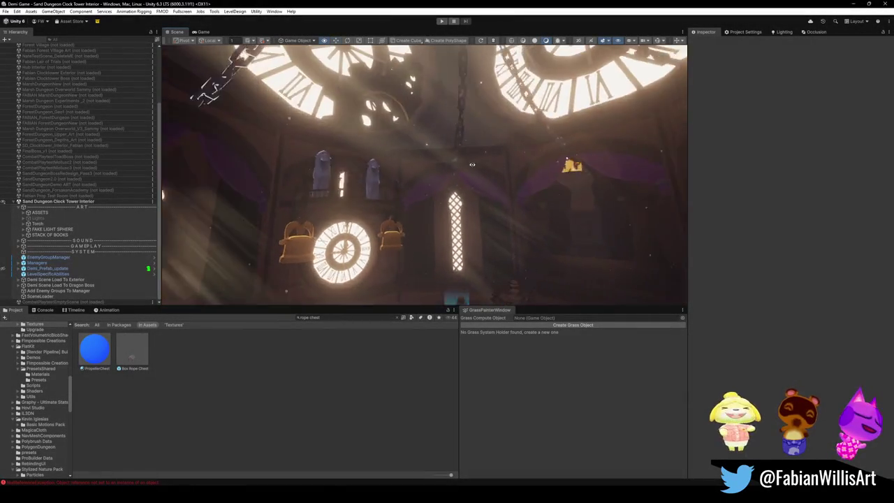
pyautogui.moveTo(536, 215); pyautogui.dragTo(465, 188)
pyautogui.press('super+shift+s')
pyautogui.moveTo(278, 68); pyautogui.dragTo(426, 161)
pyautogui.moveTo(470, 195)
pyautogui.mouseDown()
pyautogui.moveTo(568, 295)
pyautogui.moveTo(584, 300)
pyautogui.mouseUp()
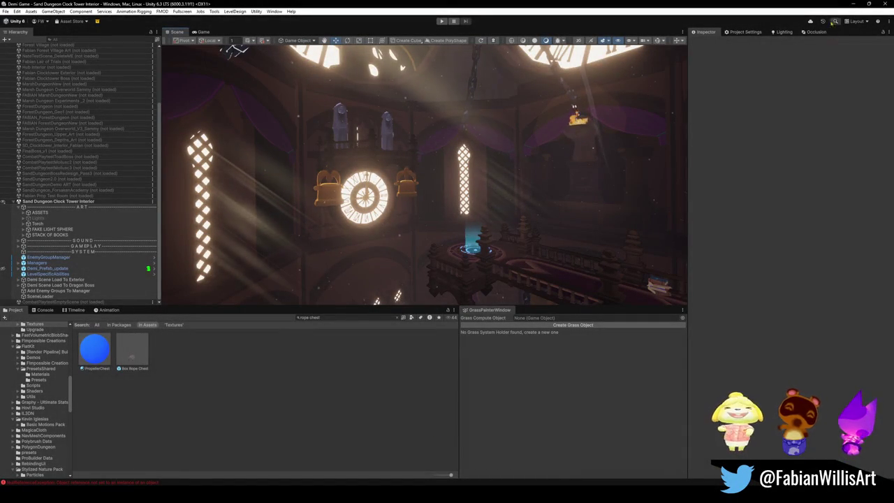
pyautogui.click(854, 4)
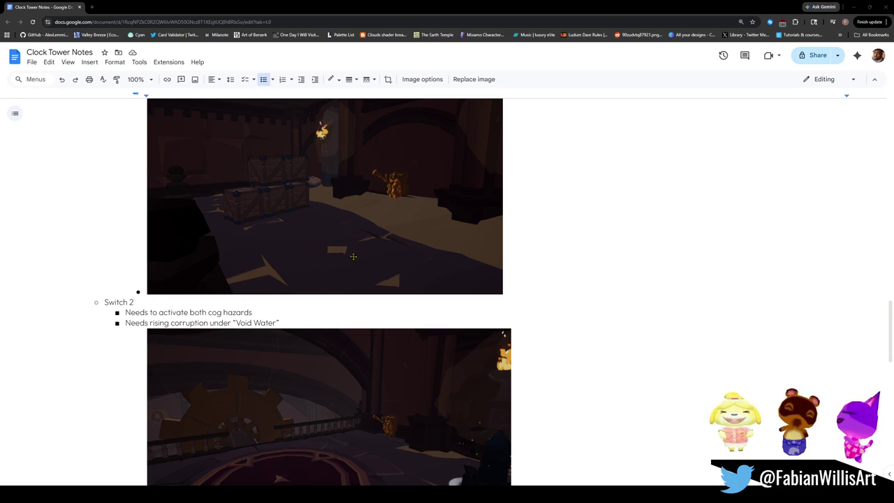
# Collapse the SWITCHES section of the Clock Tower Notes.
pyautogui.scroll(-4, 325, 290)
pyautogui.scroll(-3, 320, 289)
pyautogui.scroll(3, 311, 283)
pyautogui.scroll(10, 213, 255)
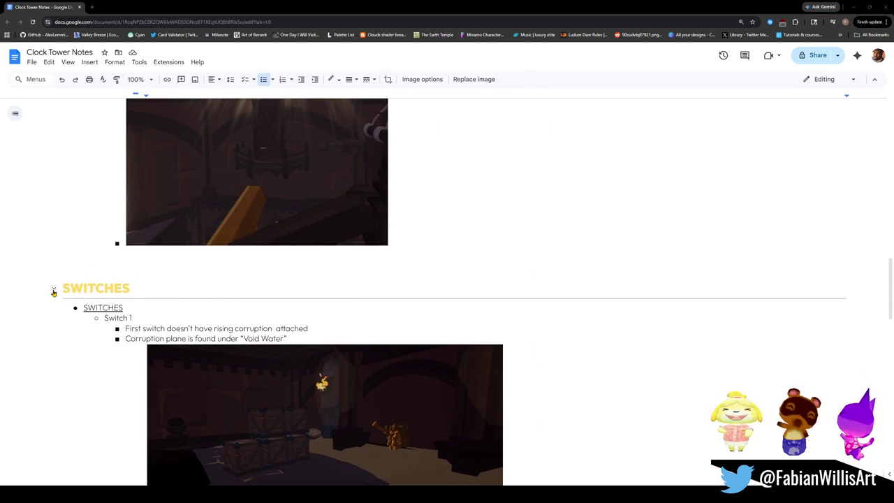
pyautogui.click(56, 288)
pyautogui.scroll(5, 277, 311)
pyautogui.scroll(5, 277, 310)
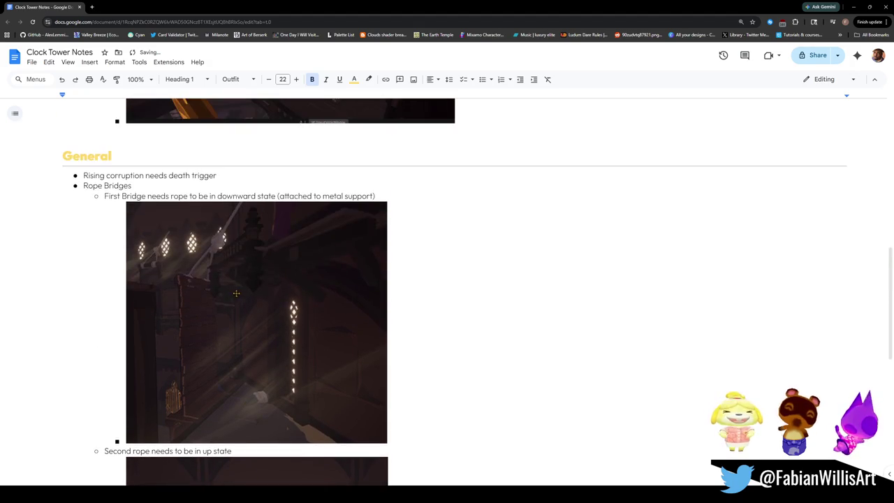
pyautogui.scroll(-2, 136, 257)
pyautogui.scroll(15, 140, 258)
pyautogui.scroll(-10, 147, 259)
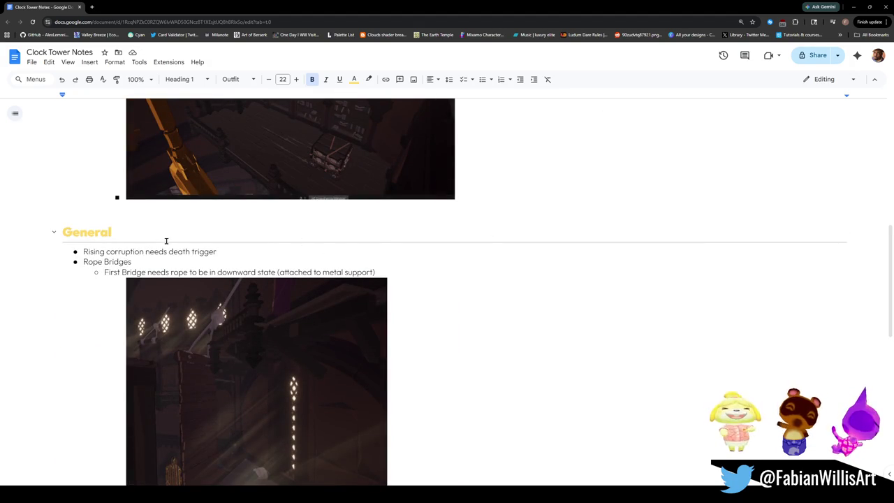
# Delete the General heading and its empty lines so 'Rising corruption needs death trigger' follows the Wind Carts image.
pyautogui.click(160, 236)
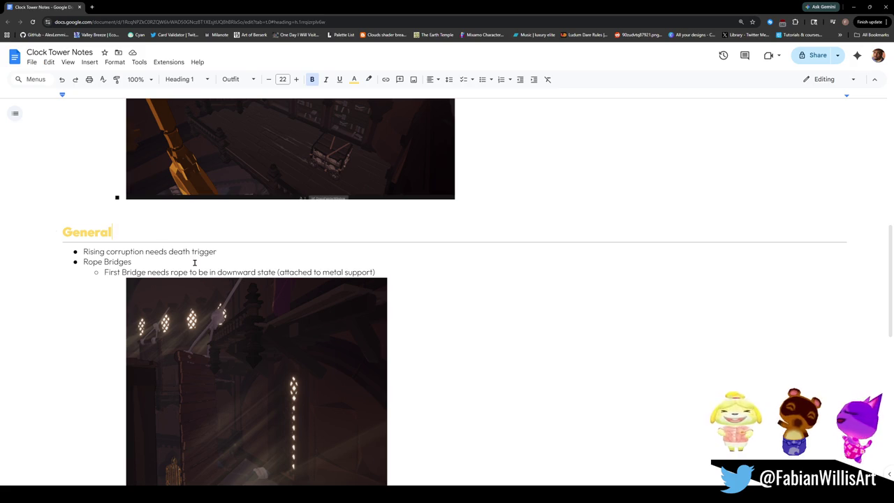
pyautogui.press('BackSpace')
pyautogui.press('BackSpace')
pyautogui.press('BackSpace')
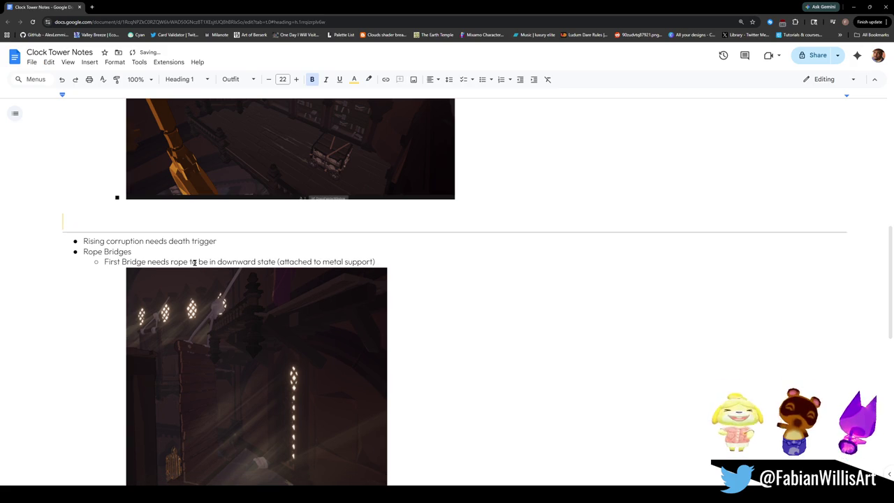
pyautogui.click(81, 241)
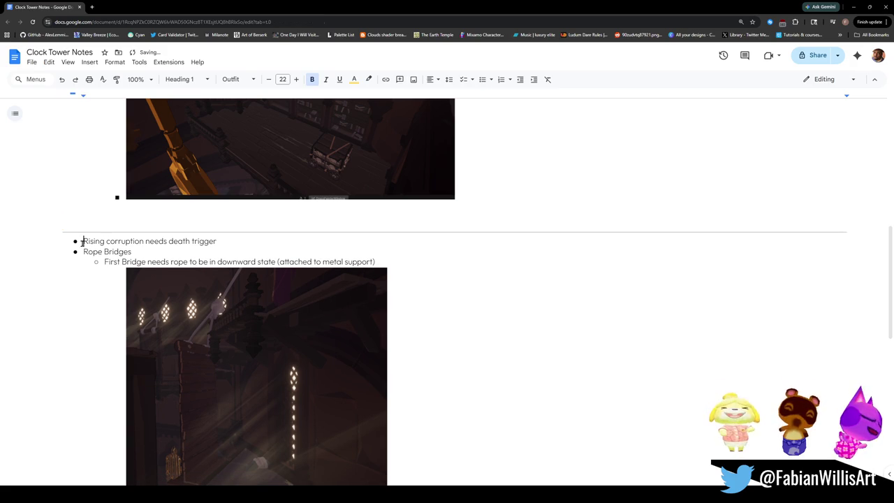
pyautogui.press('Return')
pyautogui.press('BackSpace')
pyautogui.press('BackSpace')
pyautogui.press('BackSpace')
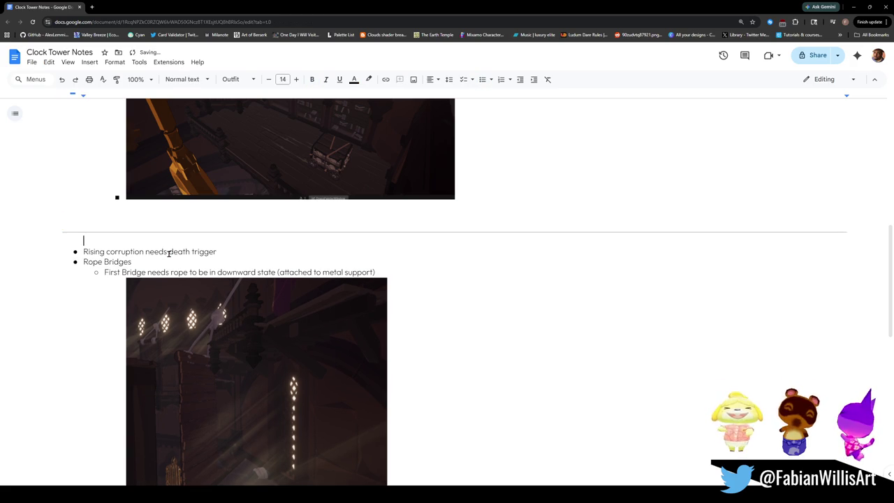
pyautogui.scroll(10, 242, 265)
pyautogui.scroll(-5, 243, 265)
pyautogui.press('BackSpace')
pyautogui.scroll(3, 210, 280)
pyautogui.scroll(-3, 191, 255)
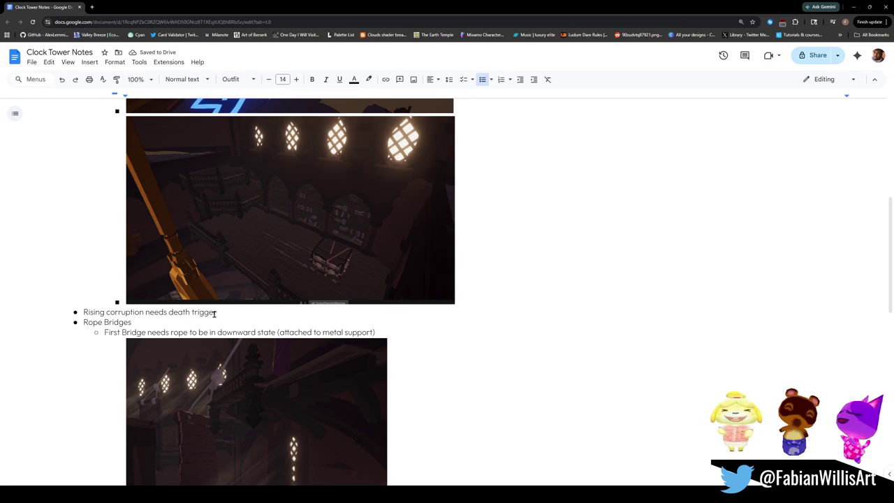
pyautogui.scroll(4, 201, 311)
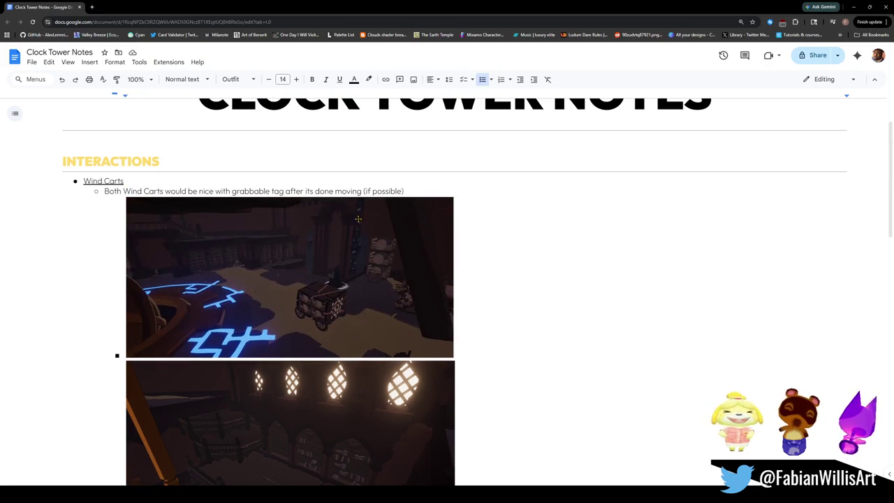
pyautogui.scroll(-3, 88, 301)
# Move 'needs death trigger' onto its own indented sub-bullet under Rising corruption.
pyautogui.click(85, 345)
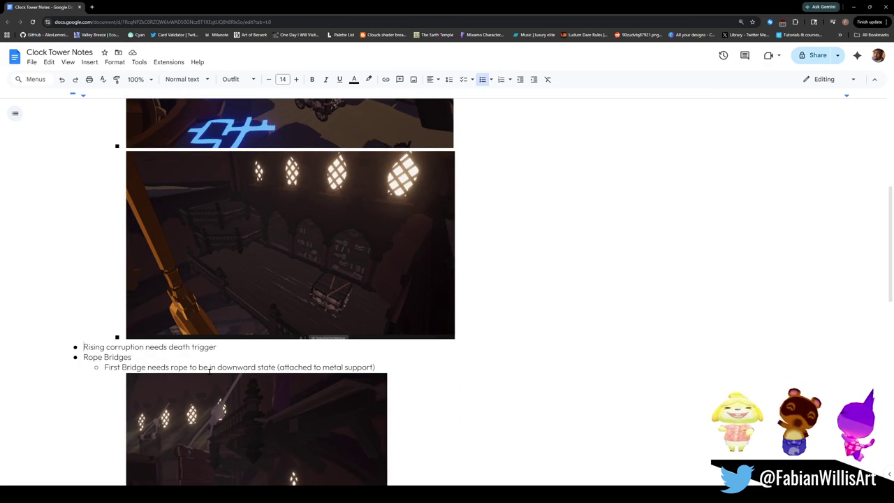
pyautogui.press('Right')
pyautogui.press('Right')
pyautogui.press('Right')
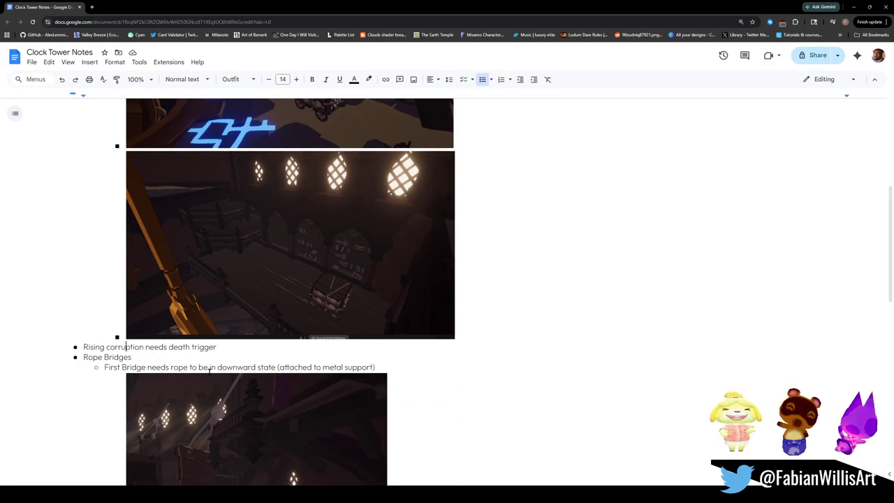
pyautogui.press('Right')
pyautogui.press('Right')
pyautogui.press('Right')
pyautogui.press('Return')
pyautogui.press('Tab')
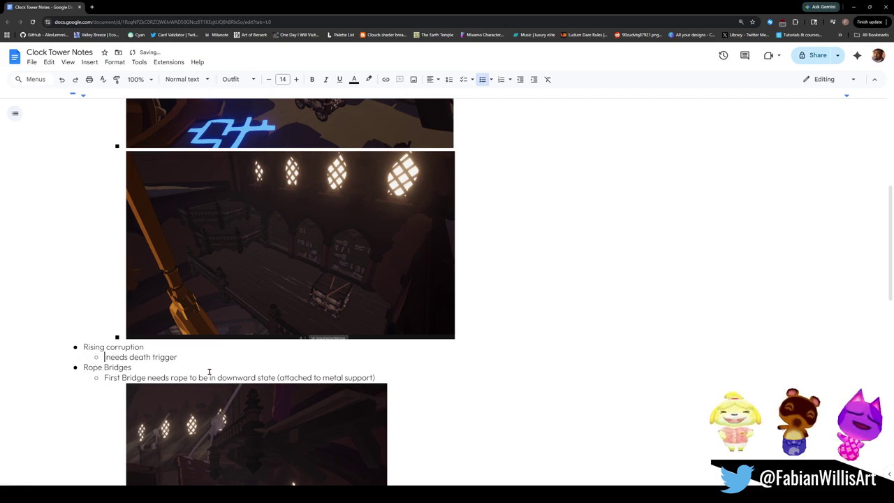
pyautogui.press('Delete')
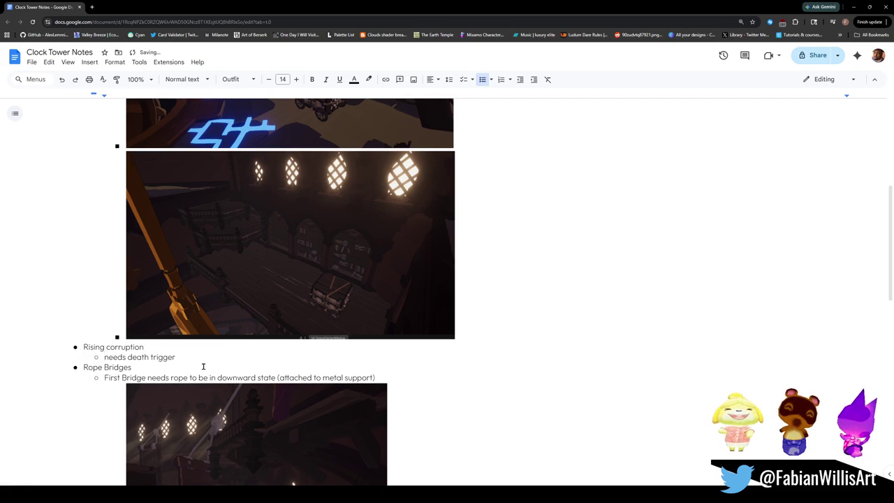
# Underline the 'Rising corruption' label and capitalize it to 'Rising Corruption'.
pyautogui.hotkey('shift', 'Up')
pyautogui.hotkey('shift', 'Home')
pyautogui.hotkey('ctrl', 'u')
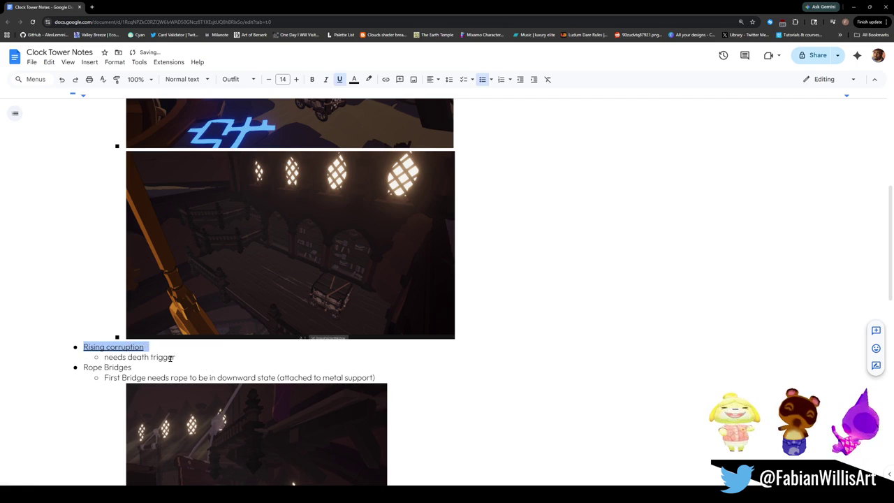
pyautogui.click(110, 347)
pyautogui.press('BackSpace')
pyautogui.write('C')
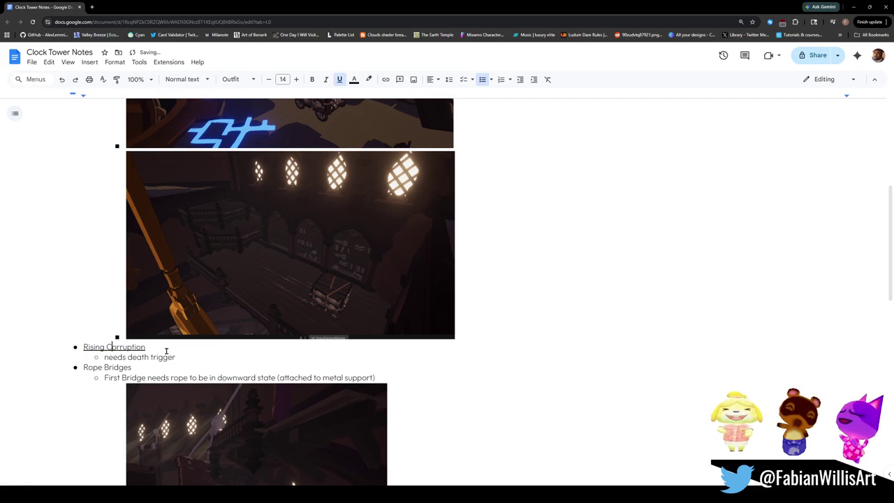
# Underline the 'Rope Bridges' label, then place the caret after the last rope bridge image.
pyautogui.doubleClick(121, 367)
pyautogui.hotkey('ctrl', 'u')
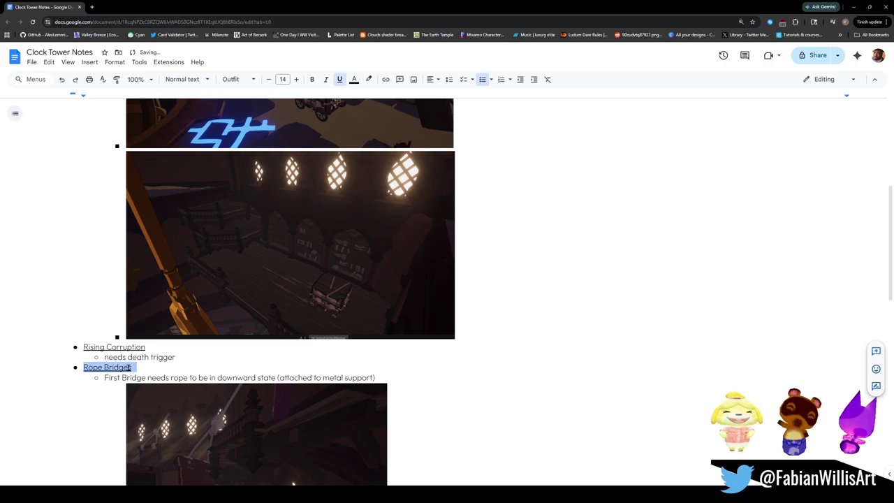
pyautogui.scroll(-6, 151, 332)
pyautogui.scroll(-2, 168, 353)
pyautogui.scroll(6, 151, 342)
pyautogui.scroll(8, 146, 339)
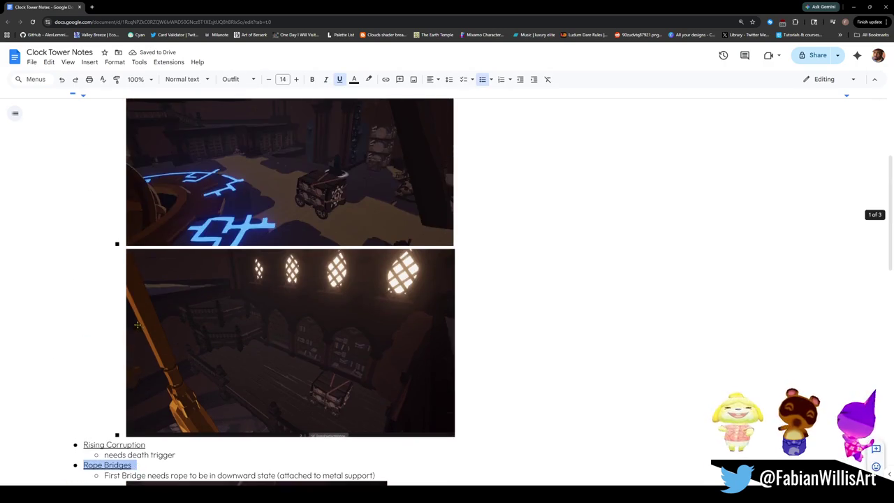
pyautogui.scroll(-8, 197, 405)
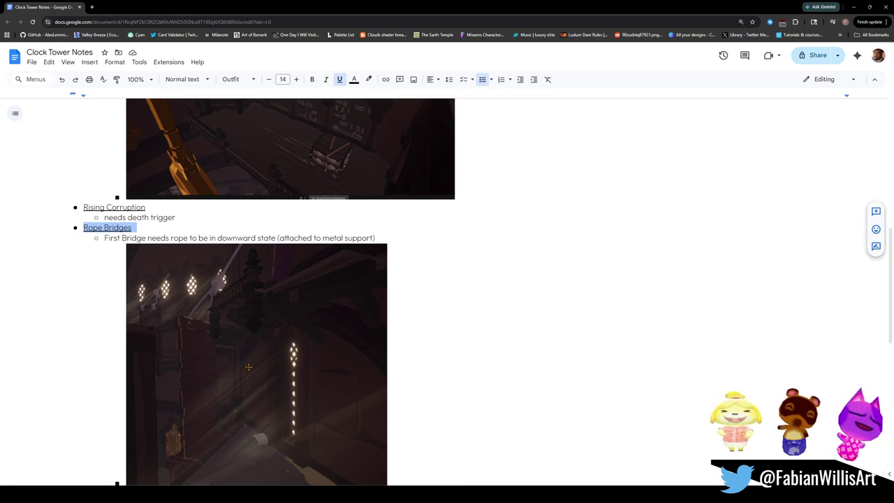
pyautogui.scroll(-3, 248, 367)
pyautogui.scroll(4, 269, 367)
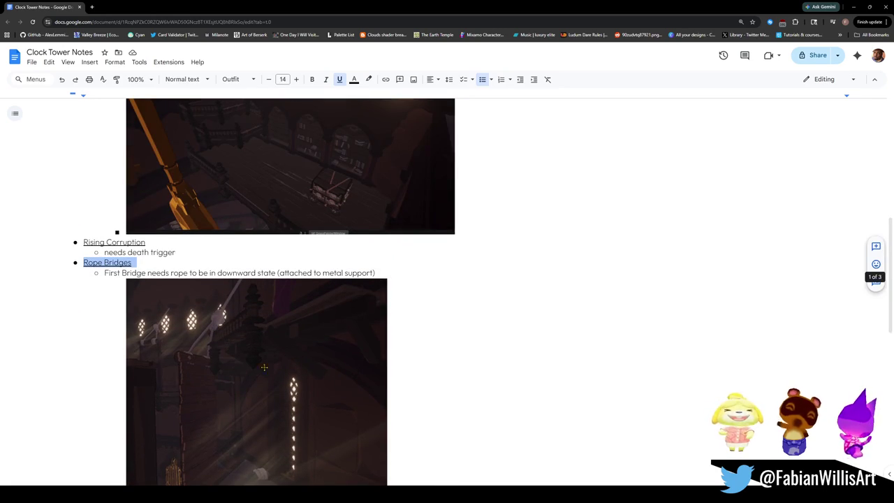
pyautogui.scroll(2, 248, 363)
pyautogui.scroll(1, 246, 361)
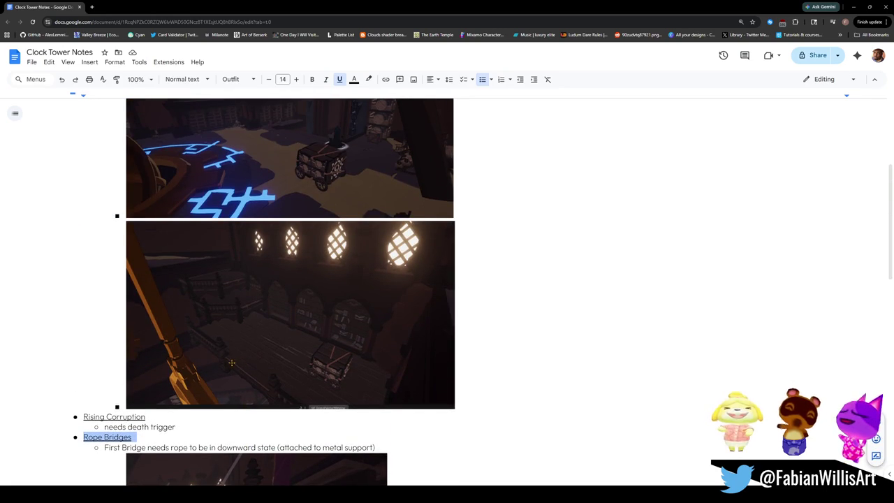
pyautogui.scroll(3, 262, 283)
pyautogui.scroll(-15, 306, 360)
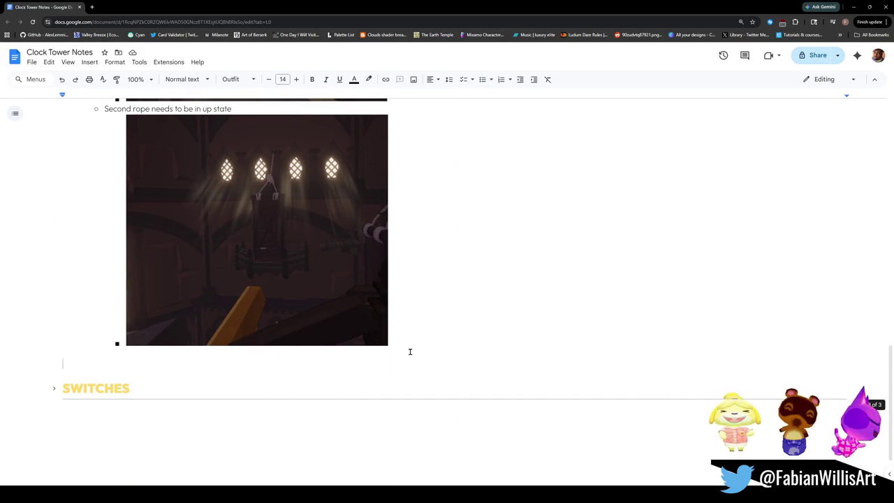
pyautogui.click(407, 344)
# Add a new list line below the chandelier image and paste the clock tower screenshot there.
pyautogui.press('Return')
pyautogui.hotkey('shift', 'Tab')
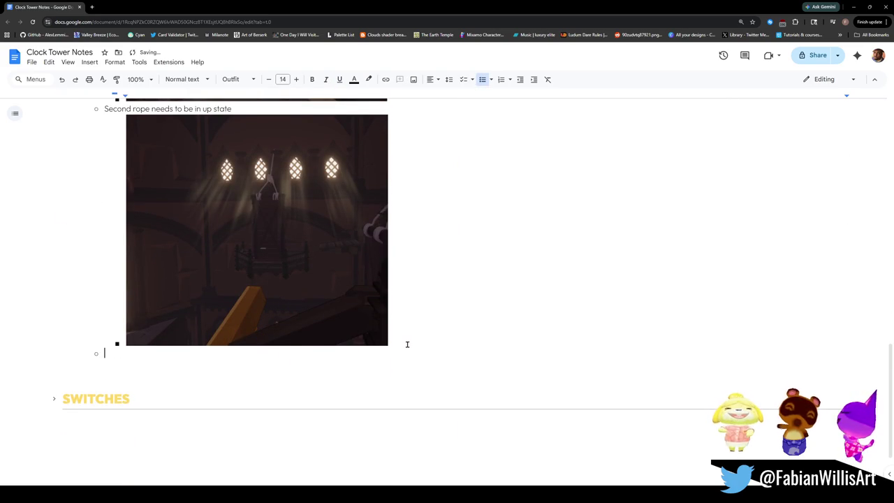
pyautogui.hotkey('ctrl', 'v')
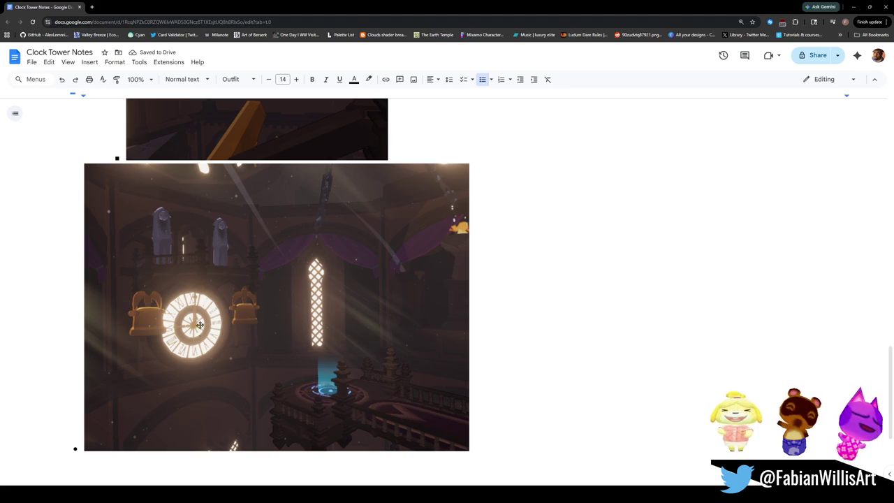
pyautogui.scroll(2, 192, 346)
pyautogui.scroll(-5, 221, 353)
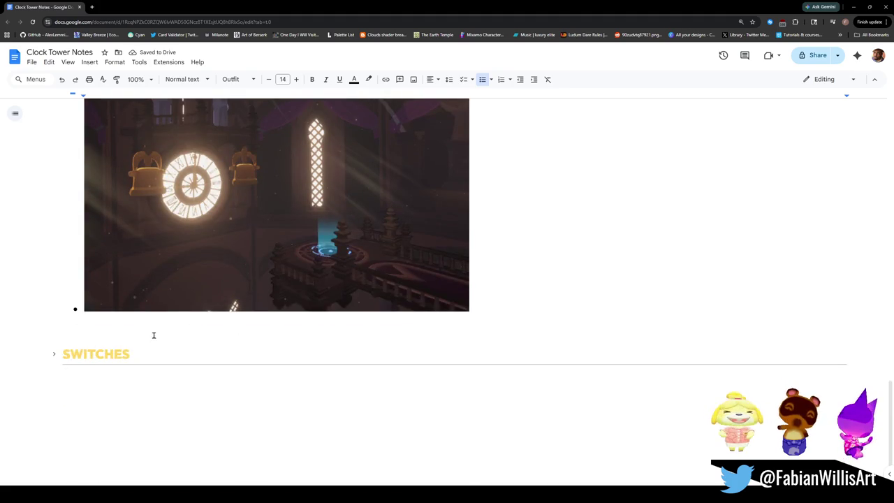
pyautogui.scroll(3, 161, 331)
# Delete the pasted clock tower screenshot, restoring it once before deleting it for good.
pyautogui.click(192, 338)
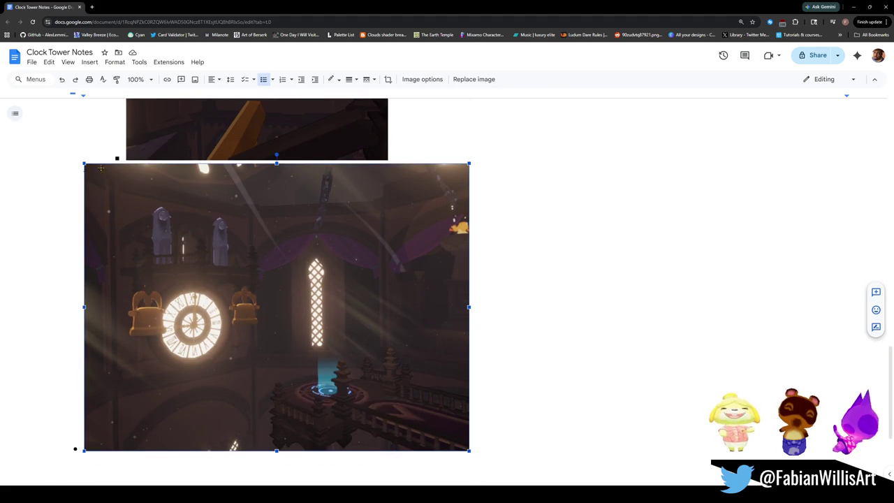
pyautogui.press('Tab')
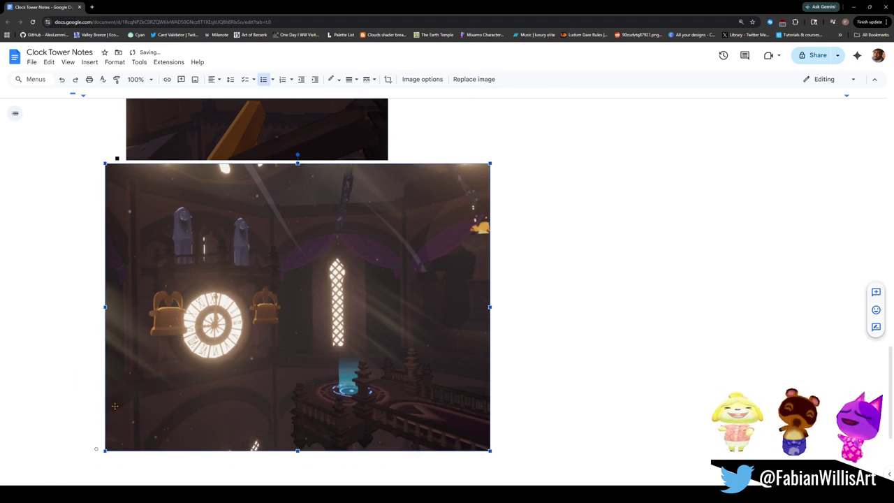
pyautogui.press('BackSpace')
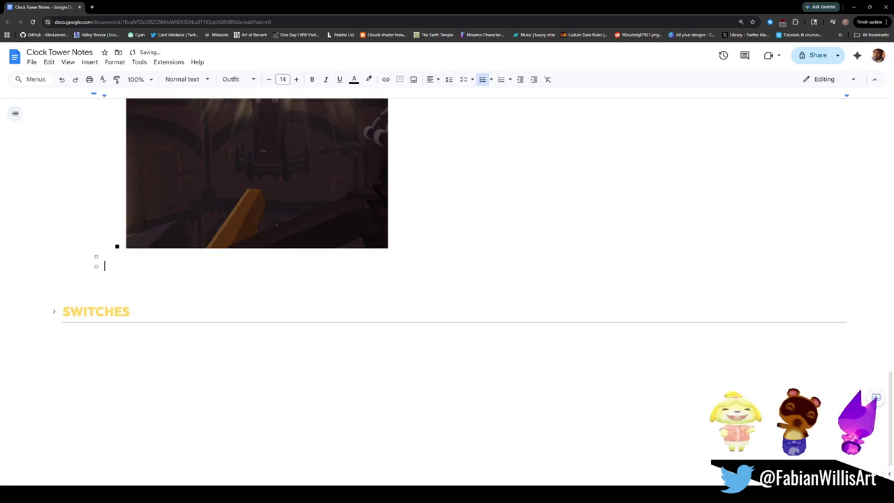
pyautogui.hotkey('ctrl', 'z')
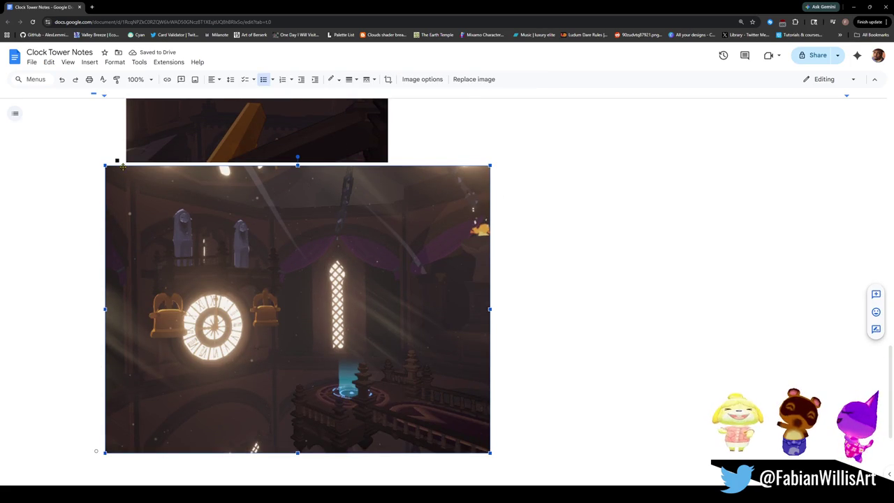
pyautogui.press('BackSpace')
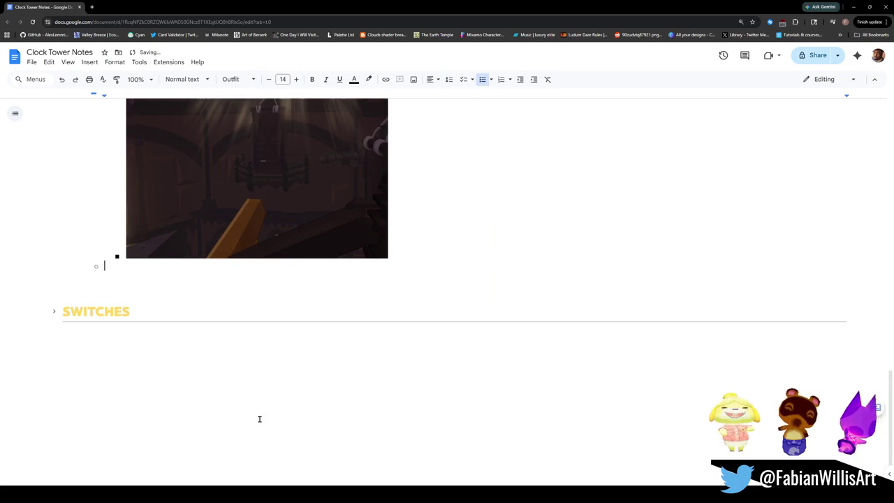
pyautogui.scroll(-10, 214, 301)
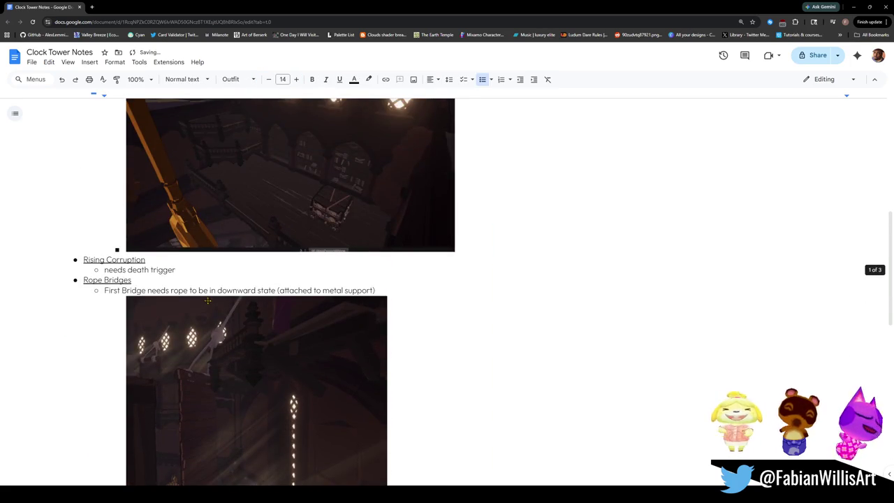
pyautogui.scroll(-5, 199, 308)
# Add an underlined top-level 'Clock Puzzle' bullet with an indented empty sub-bullet beneath.
pyautogui.hotkey('shift', 'Tab')
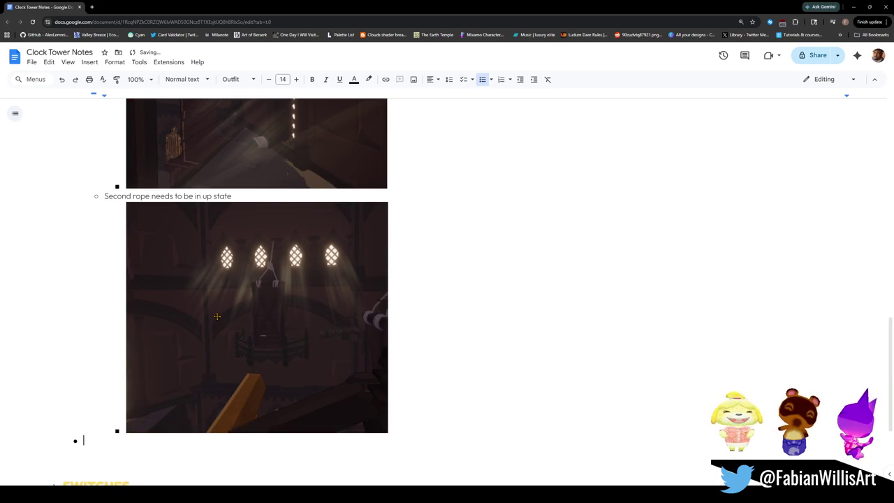
pyautogui.write('Clock Puzzle')
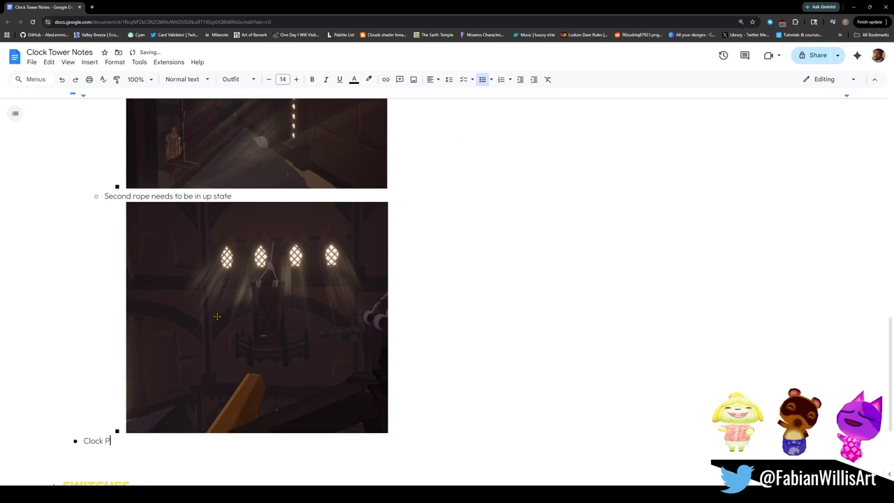
pyautogui.press('Return')
pyautogui.press('Tab')
pyautogui.tripleClick(123, 440)
pyautogui.hotkey('ctrl', 'u')
pyautogui.press('Down')
pyautogui.hotkey('shift', 'Tab')
pyautogui.press('Tab')
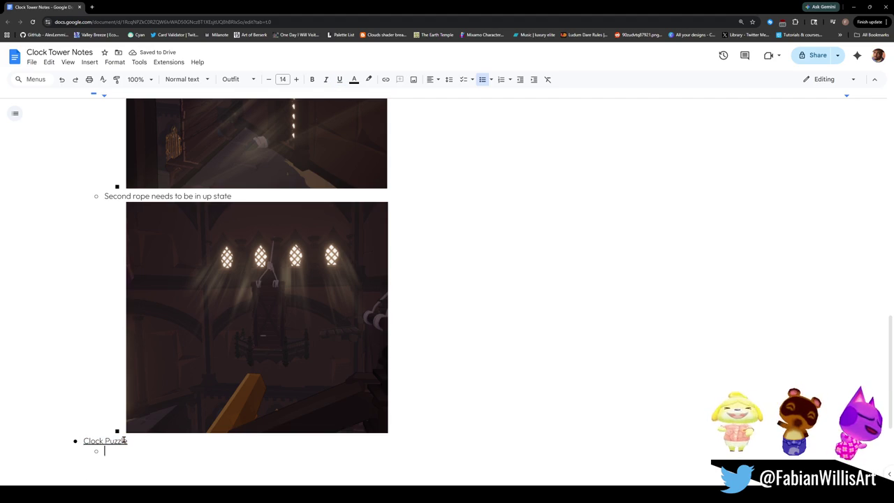
# Write the sub-note 'Striking bells should make them slightly move (has rig)'.
pyautogui.write('Str')
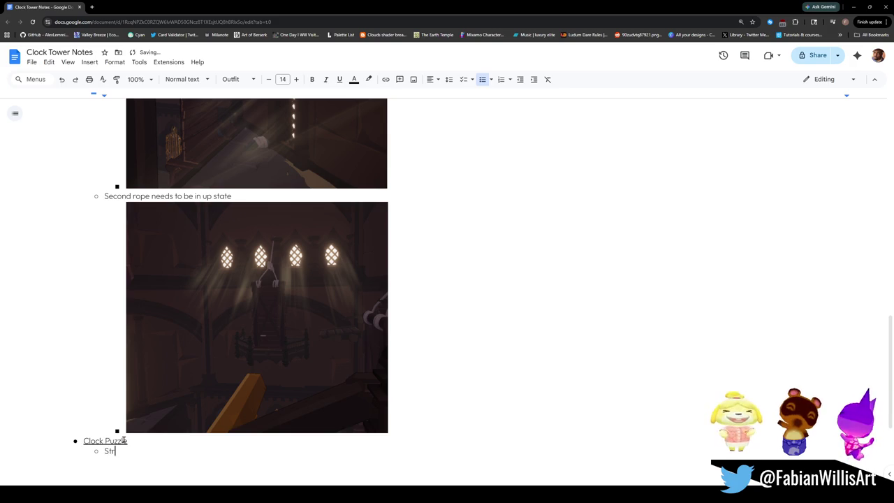
pyautogui.write('iking bell')
pyautogui.press('BackSpace')
pyautogui.press('BackSpace')
pyautogui.press('BackSpace')
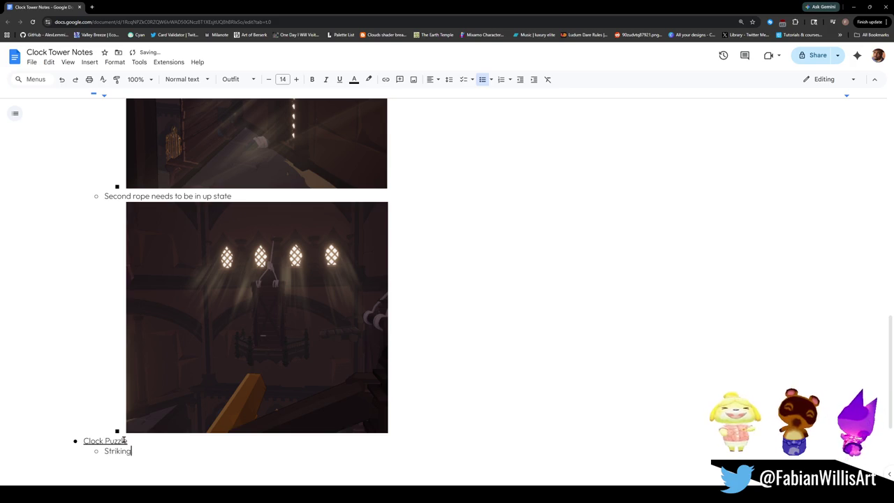
pyautogui.write('bel')
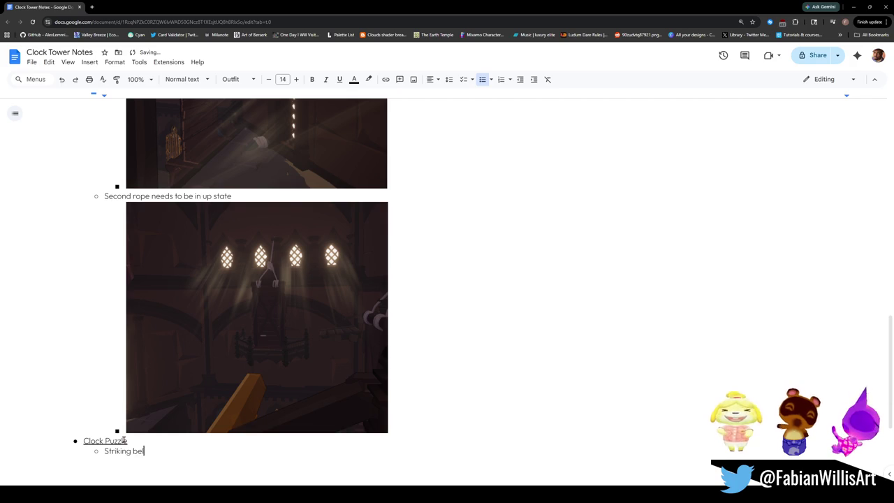
pyautogui.write('ls should make')
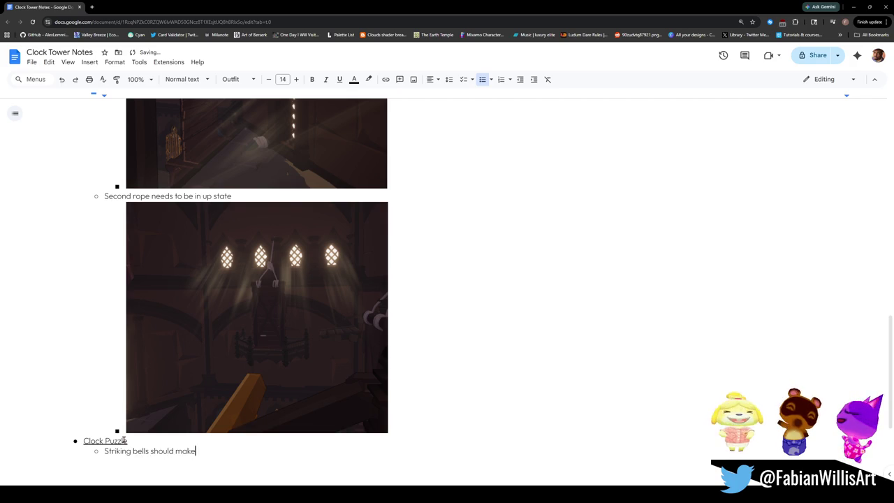
pyautogui.write(' them slightly move')
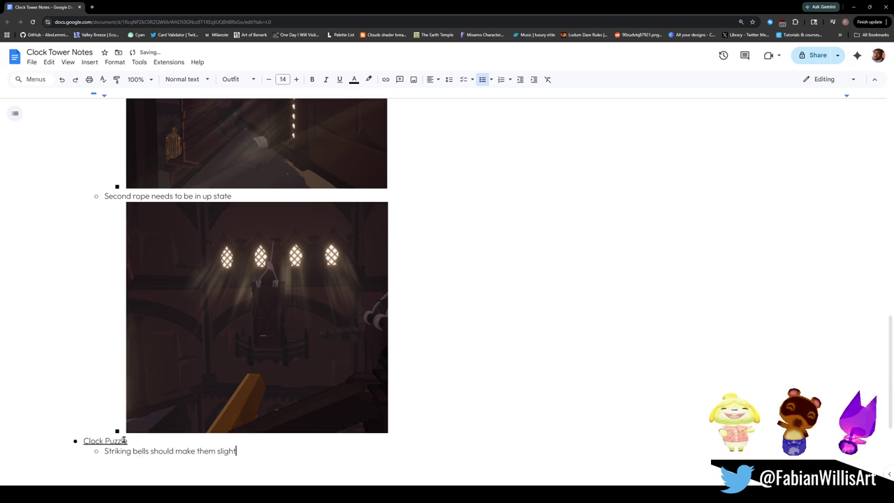
pyautogui.press('BackSpace')
pyautogui.press('BackSpace')
pyautogui.press('BackSpace')
pyautogui.write('sho')
pyautogui.press('BackSpace')
pyautogui.press('BackSpace')
pyautogui.press('BackSpace')
pyautogui.write('move ')
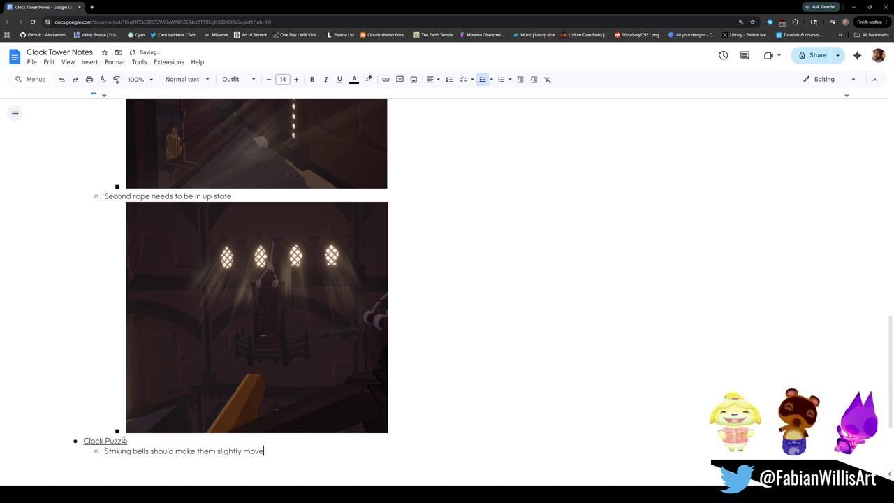
pyautogui.write('(')
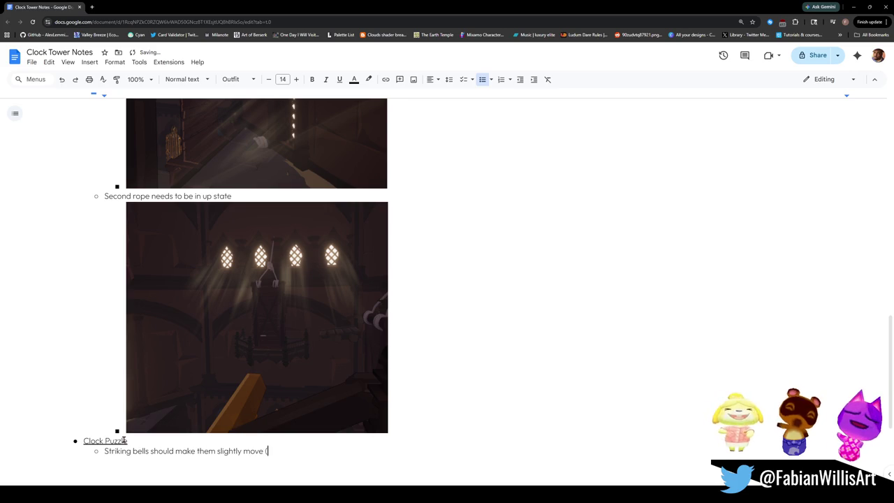
pyautogui.write('has rig)')
# Add the sub-note 'Fix clock hand rotation' and start an empty sub-bullet below it.
pyautogui.press('Return')
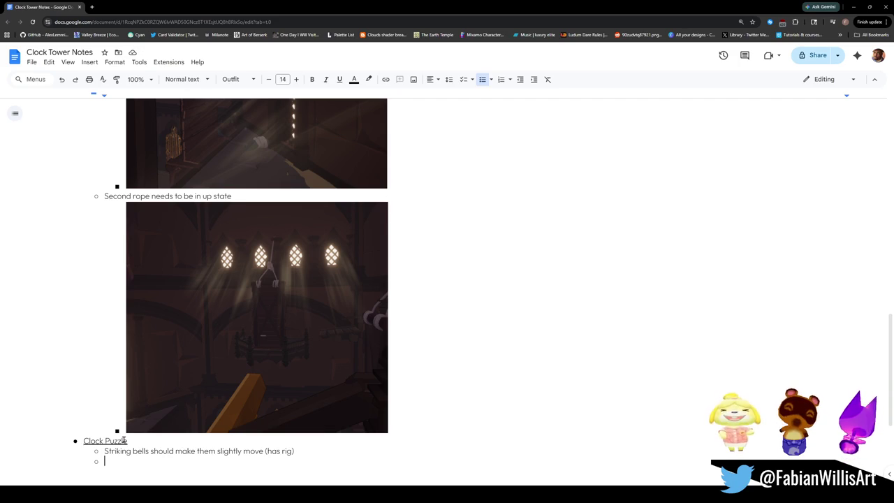
pyautogui.write('Fix')
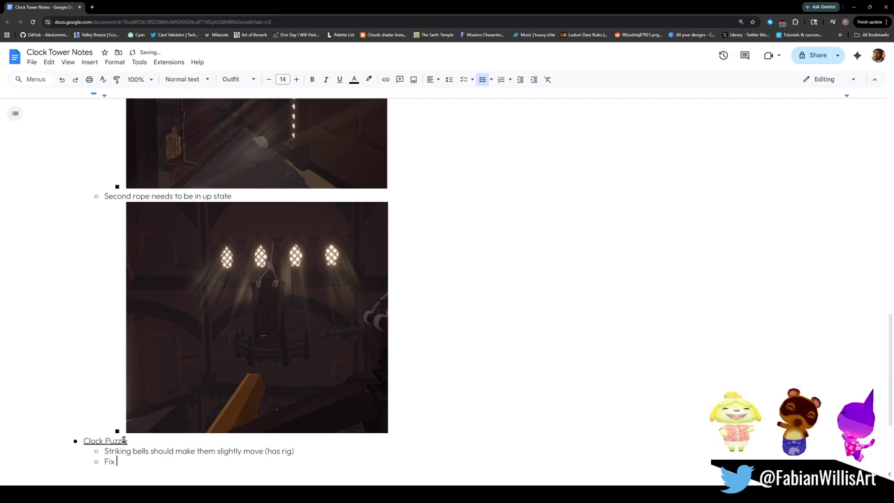
pyautogui.write(' clock hand ')
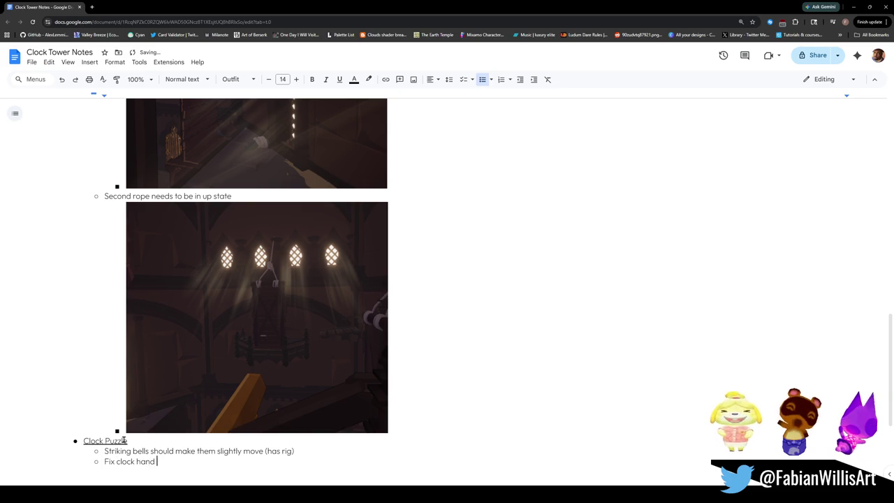
pyautogui.write('rotation')
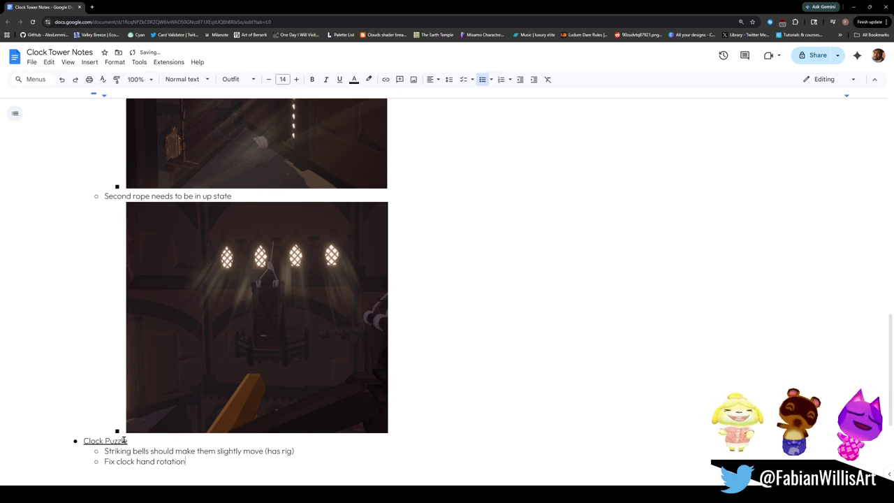
pyautogui.write(', should')
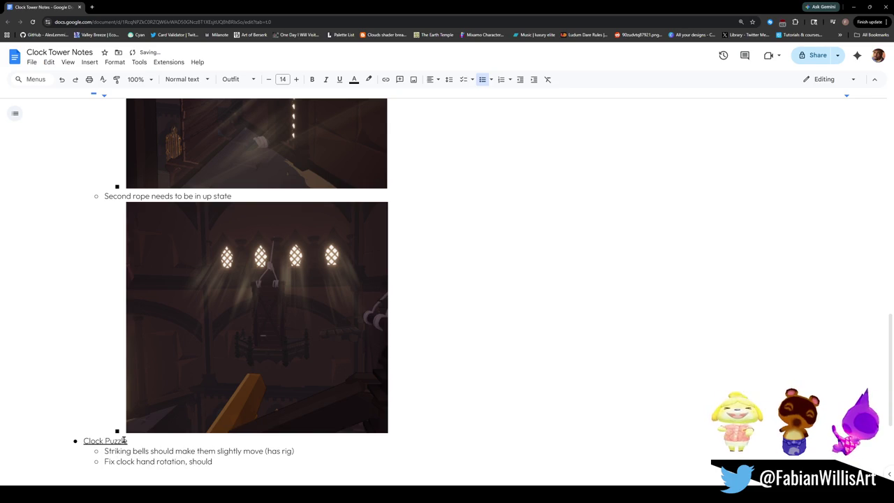
pyautogui.press('BackSpace')
pyautogui.press('BackSpace')
pyautogui.press('BackSpace')
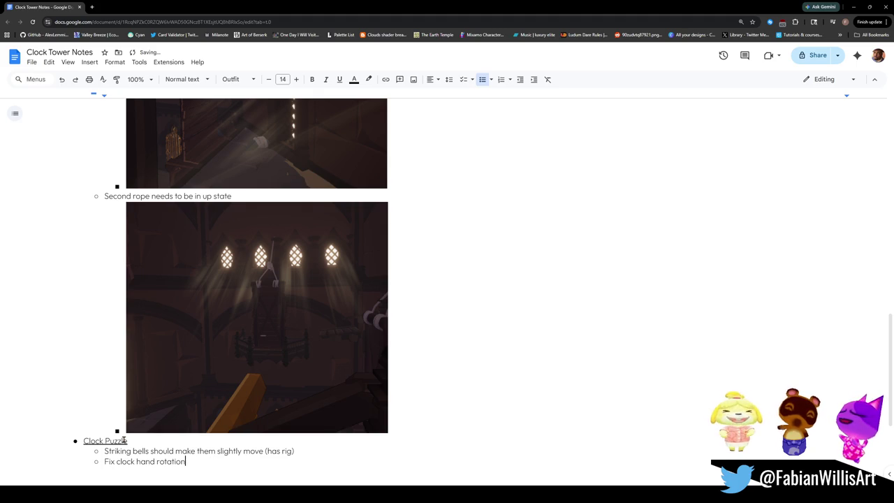
pyautogui.press('Return')
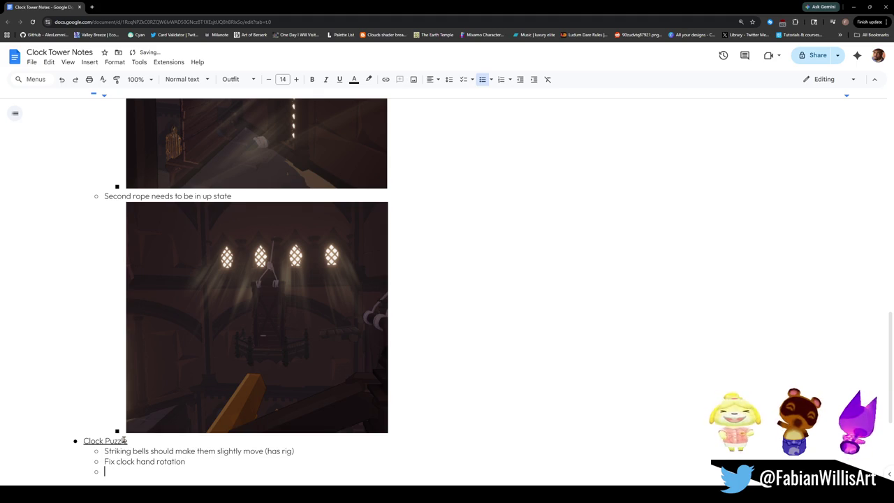
pyautogui.scroll(-2, 168, 396)
# Paste the clock tower screenshot on an indented line below the Clock Puzzle notes.
pyautogui.click(191, 393)
pyautogui.click(156, 391)
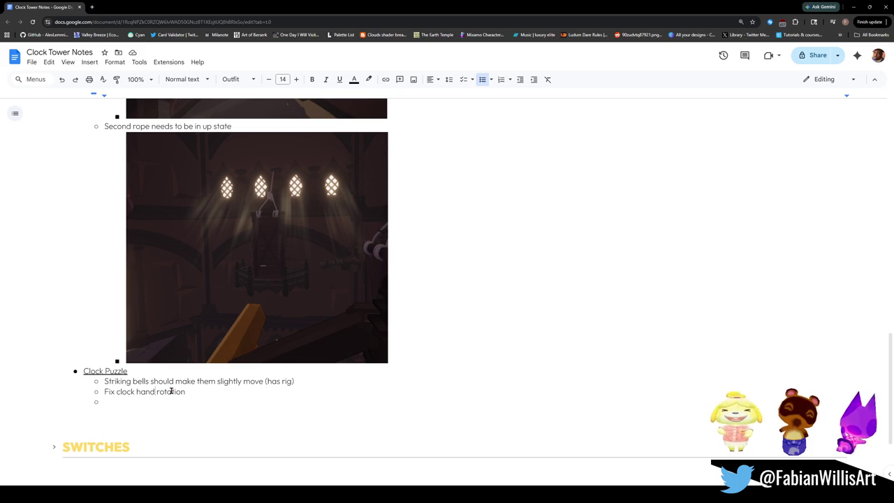
pyautogui.click(115, 402)
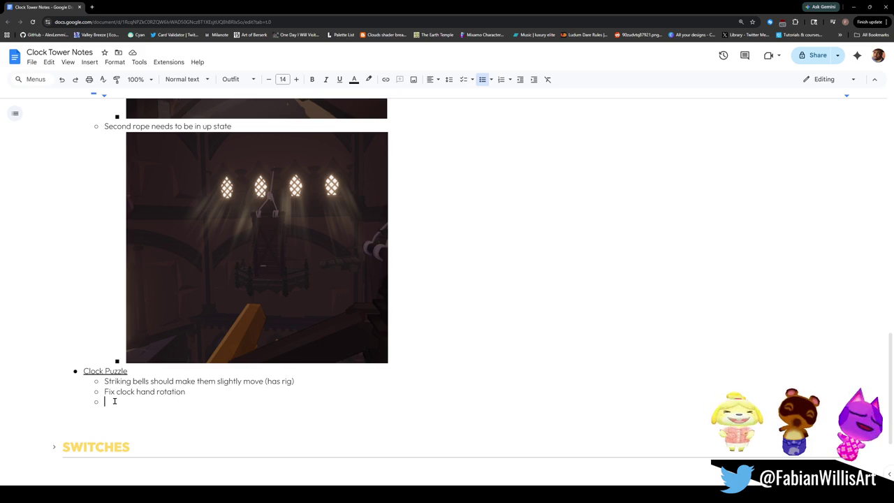
pyautogui.click(195, 390)
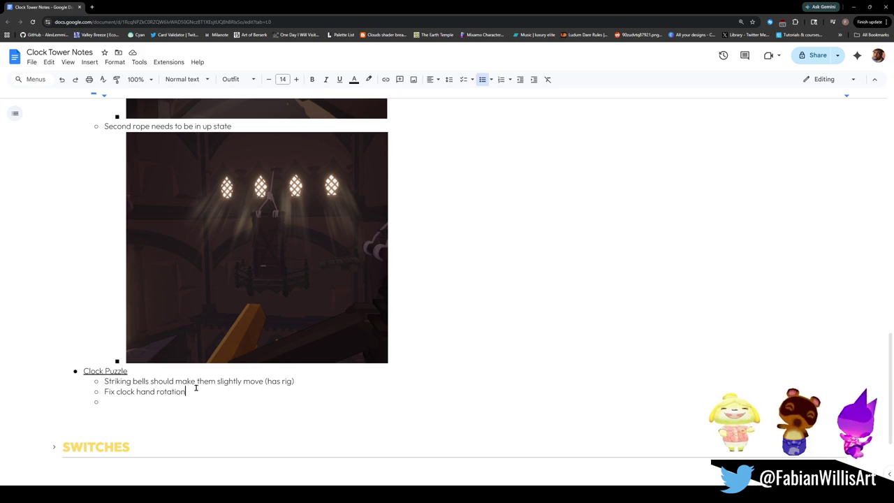
pyautogui.click(159, 397)
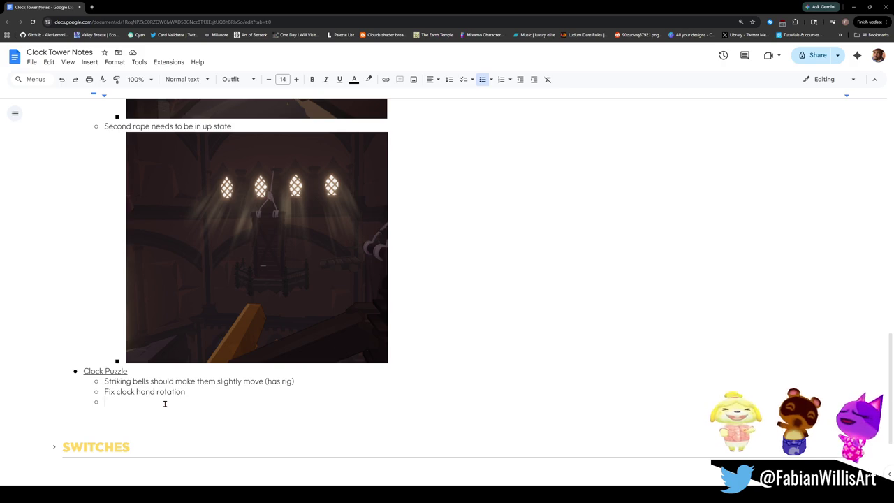
pyautogui.hotkey('shift', 'Tab')
pyautogui.press('Tab')
pyautogui.press('Tab')
pyautogui.hotkey('ctrl', 'v')
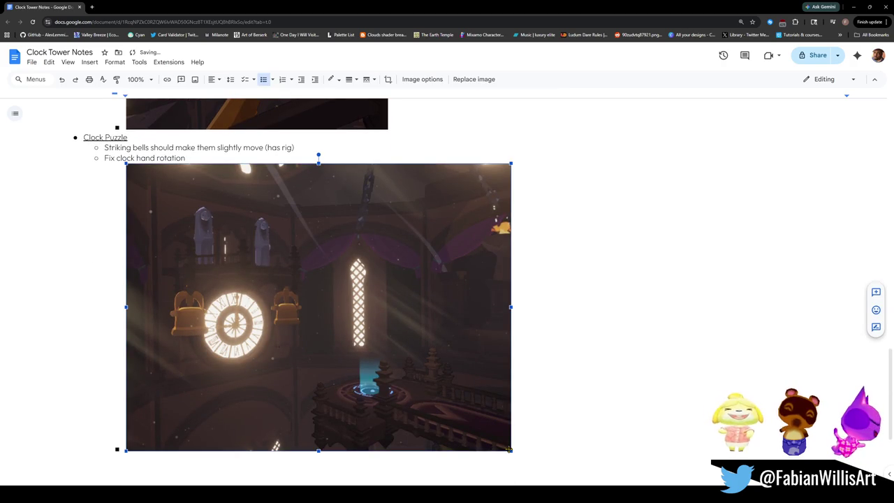
# Add sub-notes 'Make teleporter light up when puzzle is complete' and 'Play pulsing / resonating particle when bell is shot'.
pyautogui.click(208, 158)
pyautogui.press('Return')
pyautogui.write('Make teleporter light up w')
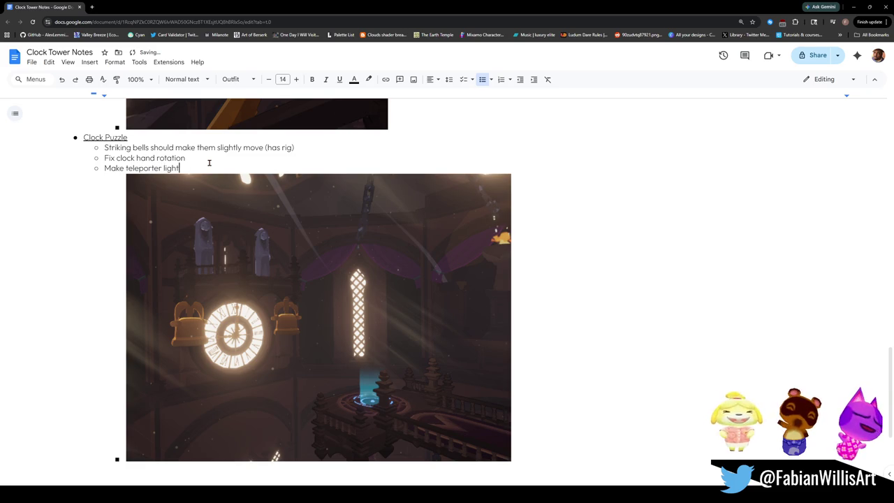
pyautogui.write('hen')
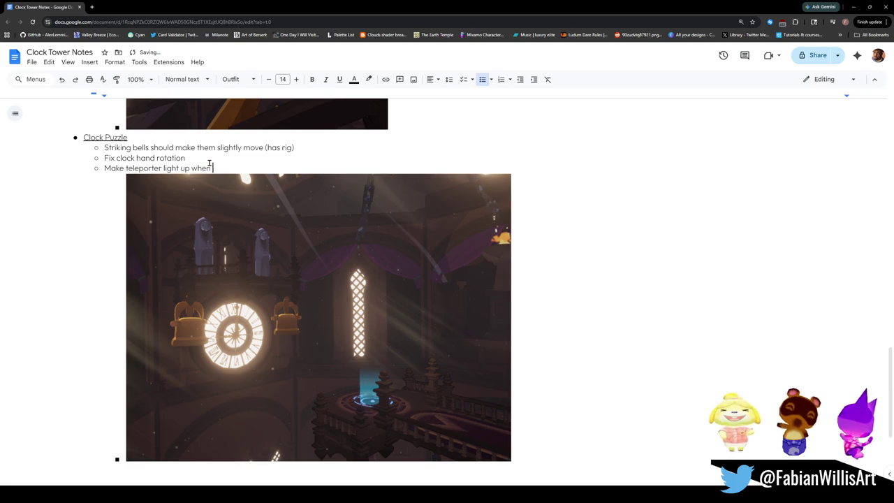
pyautogui.write(' puzzle is complete')
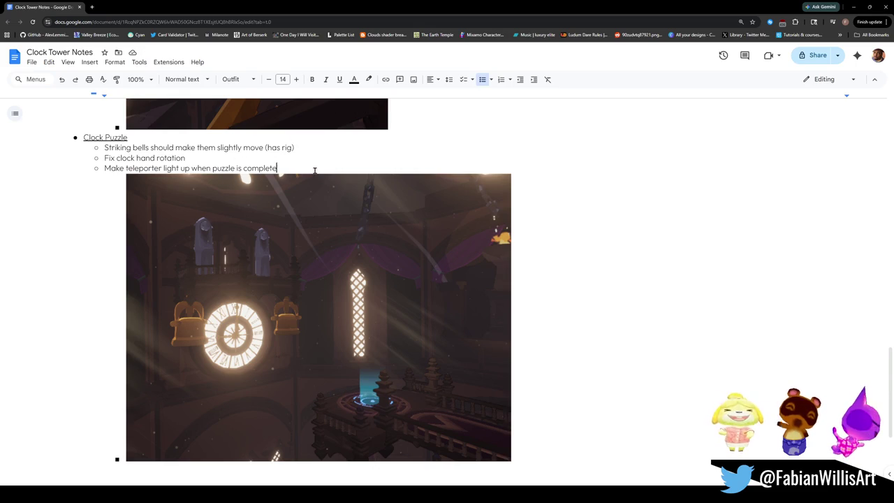
pyautogui.press('Return')
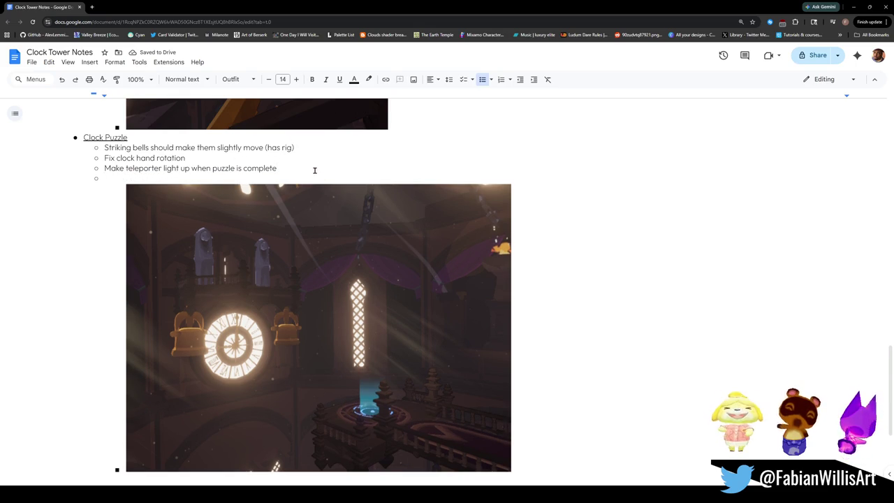
pyautogui.write('P')
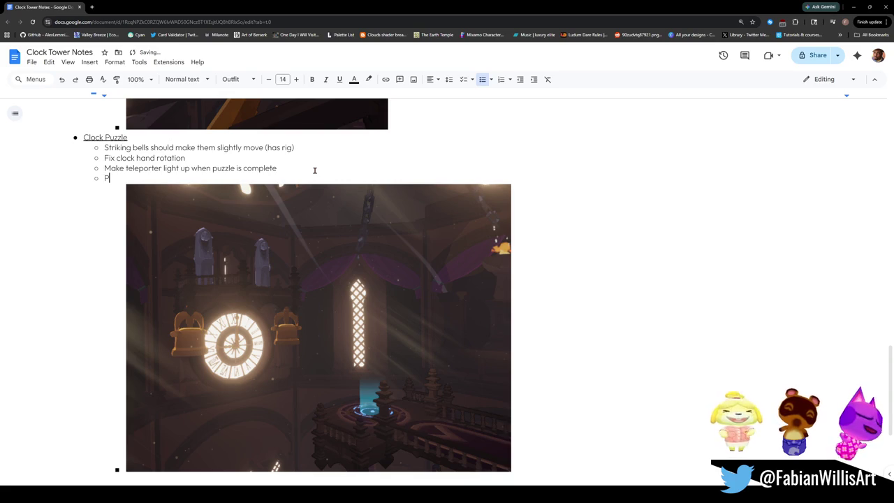
pyautogui.write('lay pu')
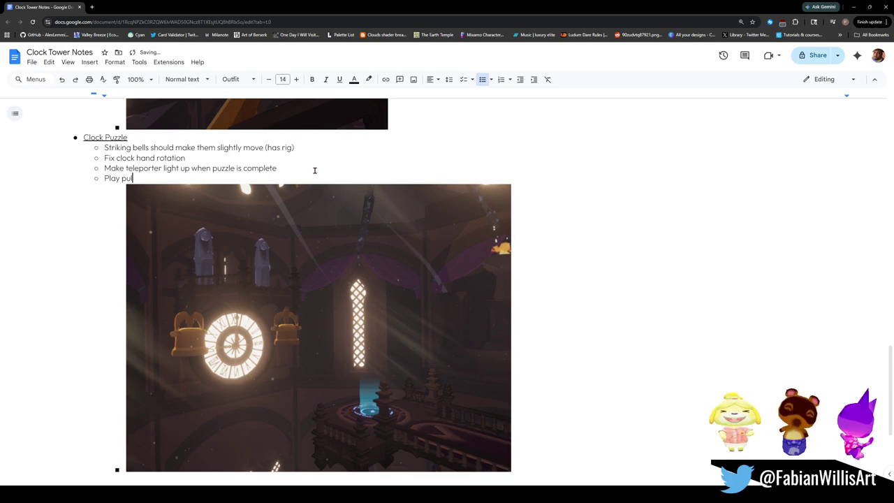
pyautogui.write('lsing / re')
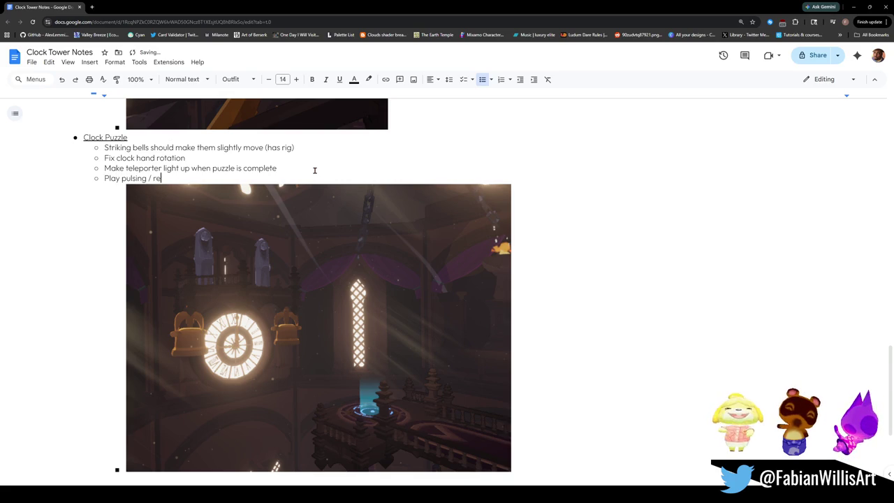
pyautogui.write('sonating parti')
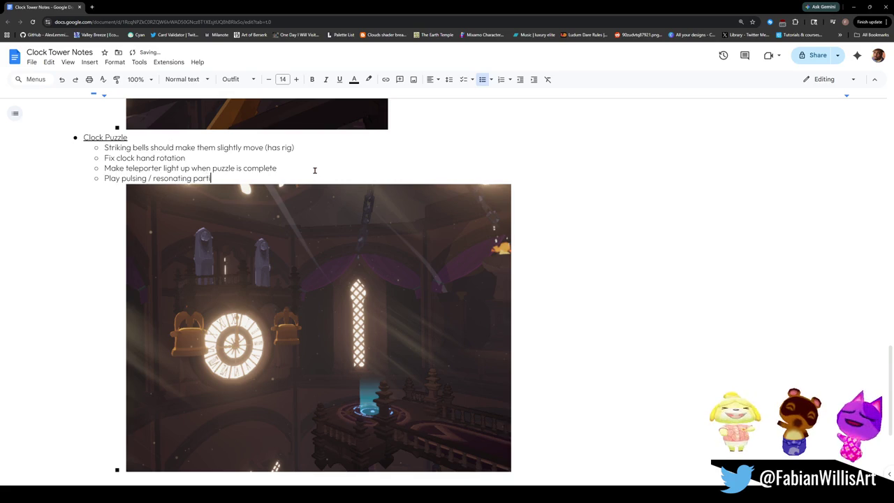
pyautogui.write('cle when')
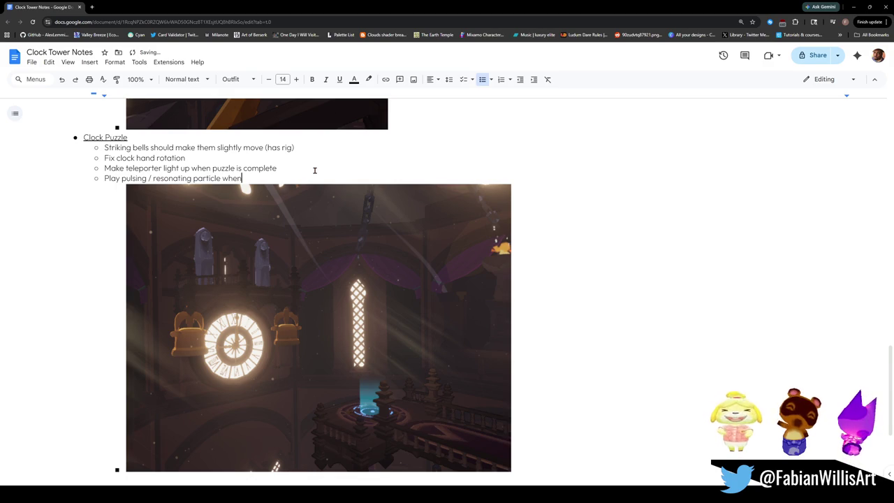
pyautogui.write(' bell is shot')
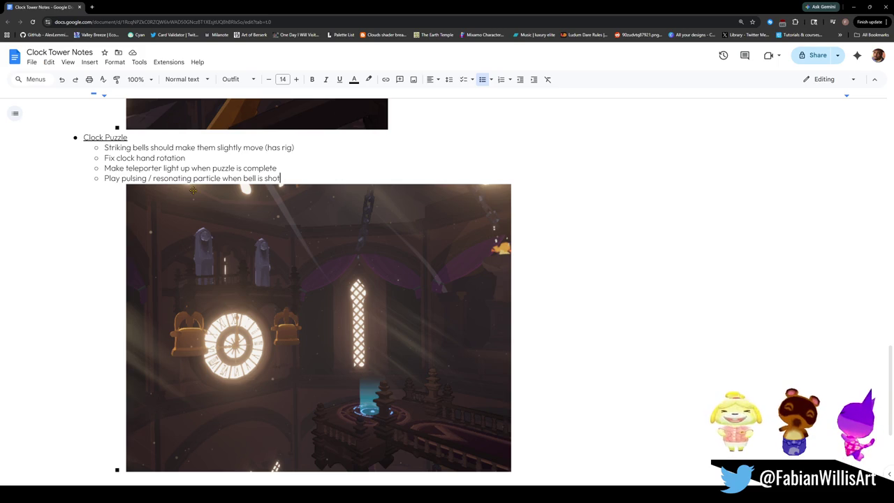
pyautogui.scroll(6, 193, 190)
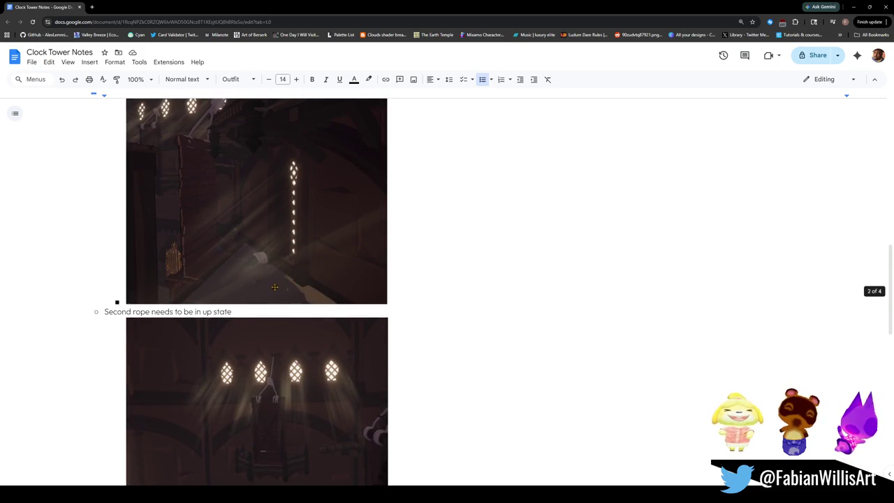
pyautogui.scroll(10, 270, 280)
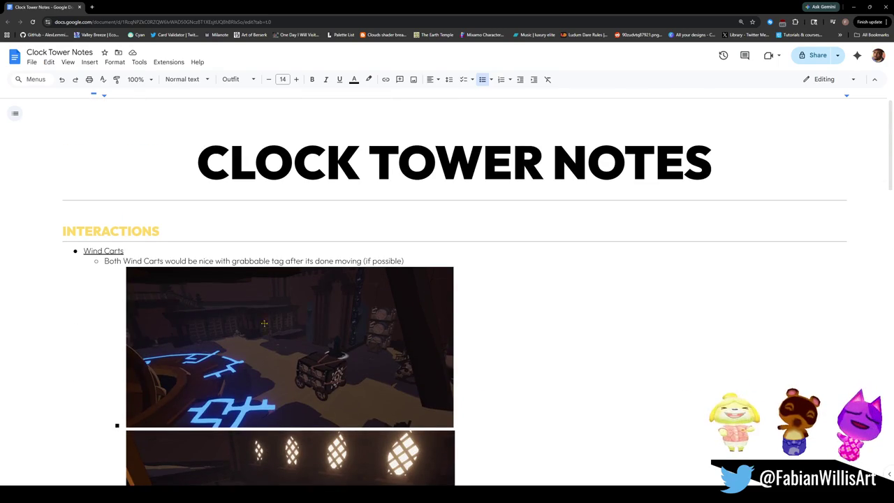
pyautogui.scroll(-10, 191, 310)
pyautogui.scroll(-7, 191, 311)
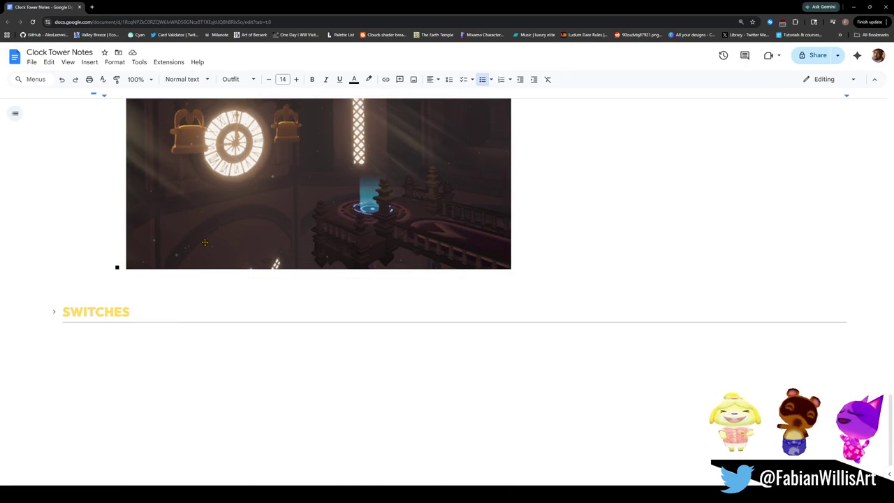
pyautogui.scroll(3, 203, 242)
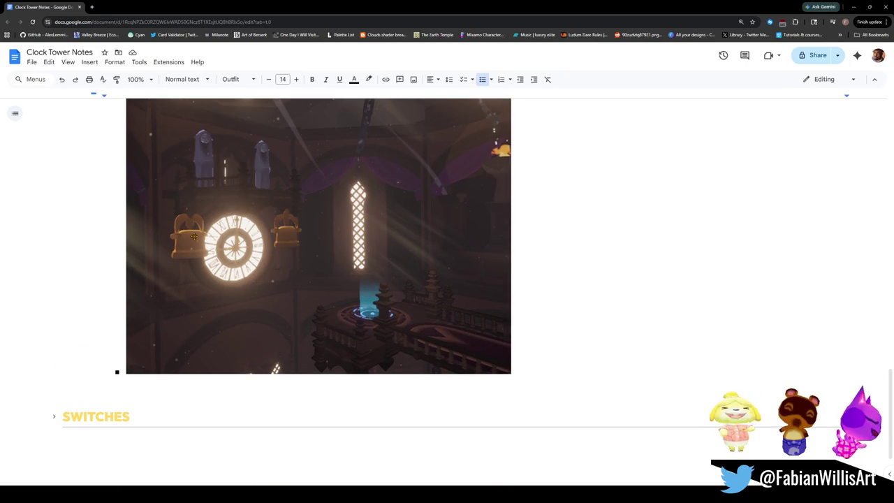
pyautogui.scroll(1, 192, 238)
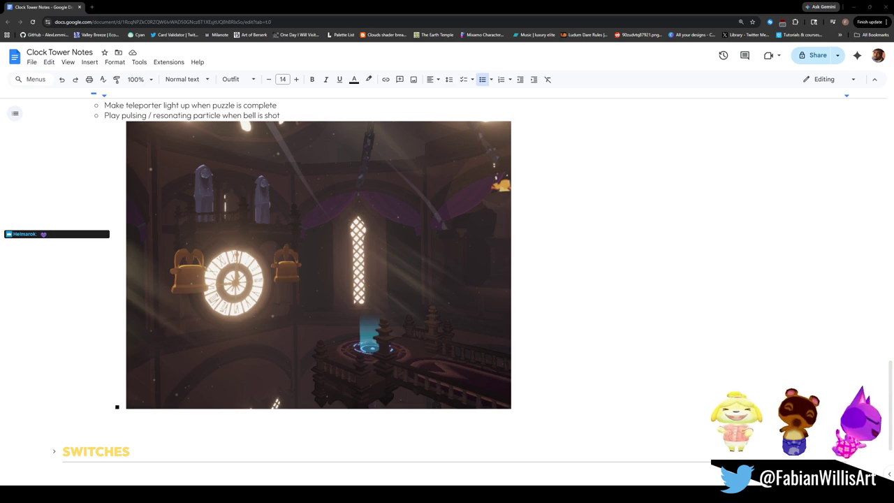
pyautogui.scroll(2, 373, 216)
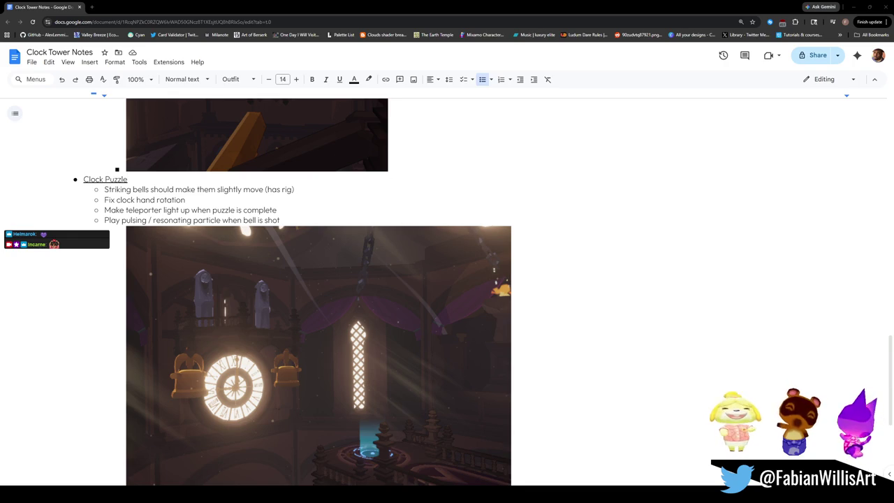
pyautogui.click(570, 457)
# Orbit the Scene view camera downward toward the blue rune circle in the clock tower interior.
pyautogui.moveTo(447, 209)
pyautogui.mouseDown()
pyautogui.moveTo(447, 302)
pyautogui.moveTo(469, 253)
pyautogui.moveTo(459, 216)
pyautogui.moveTo(497, 199)
pyautogui.moveTo(530, 200)
pyautogui.moveTo(359, 100)
pyautogui.moveTo(335, 153)
pyautogui.moveTo(344, 308)
pyautogui.mouseUp()
pyautogui.moveTo(425, 194); pyautogui.dragTo(405, 204)
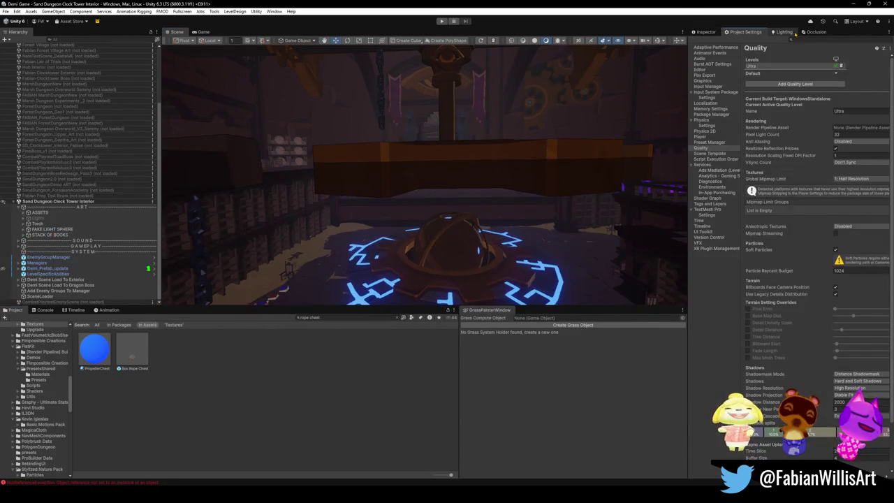
# Bring up the Occlusion bake settings, then start the game in play mode.
pyautogui.click(816, 32)
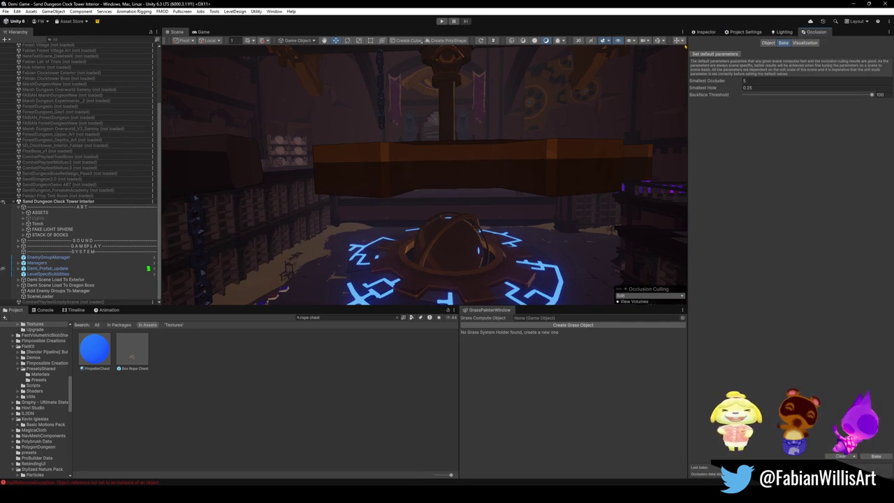
pyautogui.moveTo(538, 94)
pyautogui.mouseDown()
pyautogui.moveTo(565, 90)
pyautogui.moveTo(459, 31)
pyautogui.mouseUp()
pyautogui.click(441, 21)
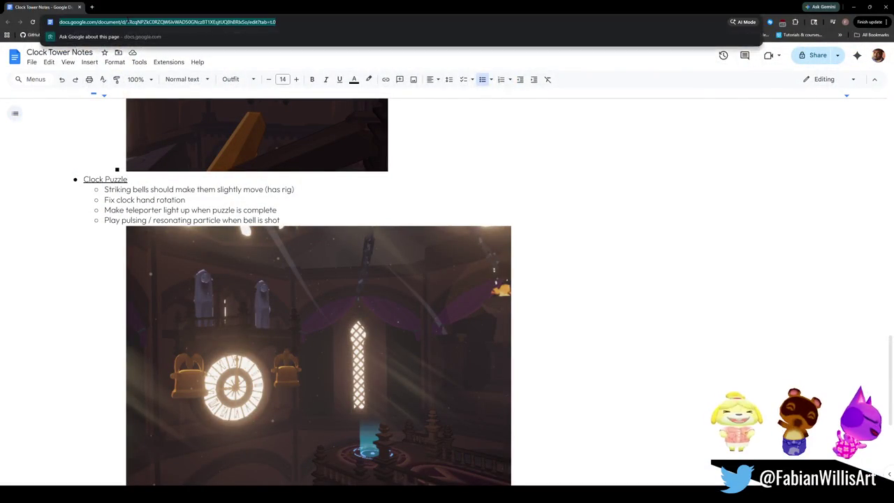
# Minimise Chrome to return to the running Unity game.
pyautogui.click(130, 21)
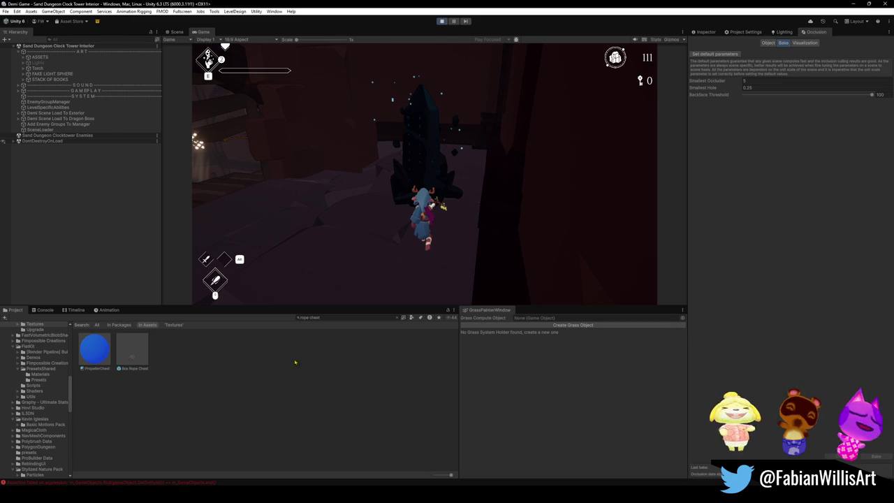
# Switch the game view to fullscreen and reset the level from the pause menu.
pyautogui.press('Escape')
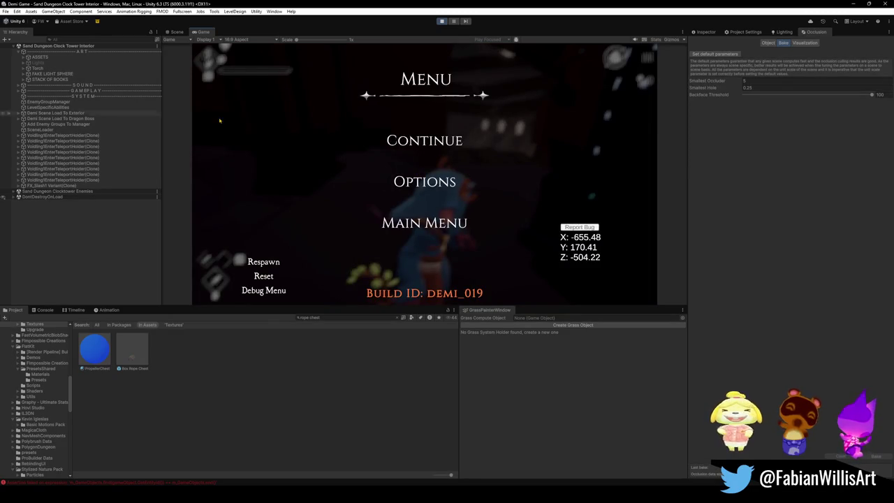
pyautogui.press('F10')
pyautogui.click(433, 187)
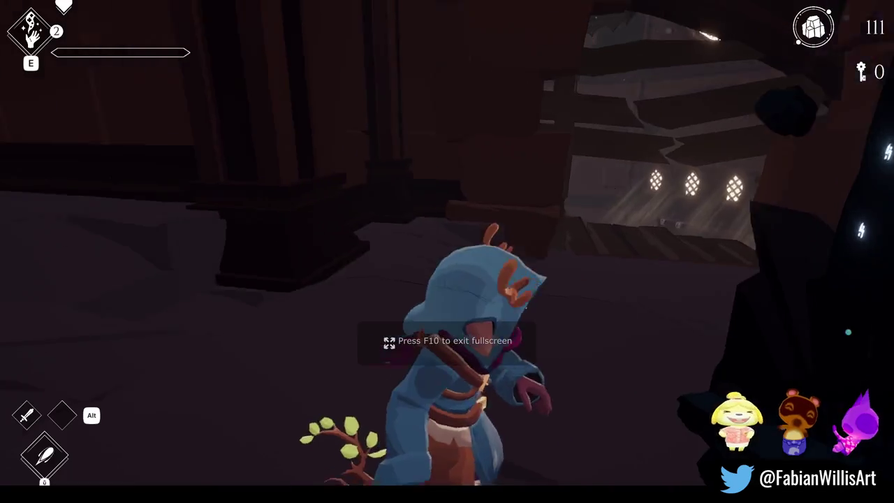
pyautogui.press('Escape')
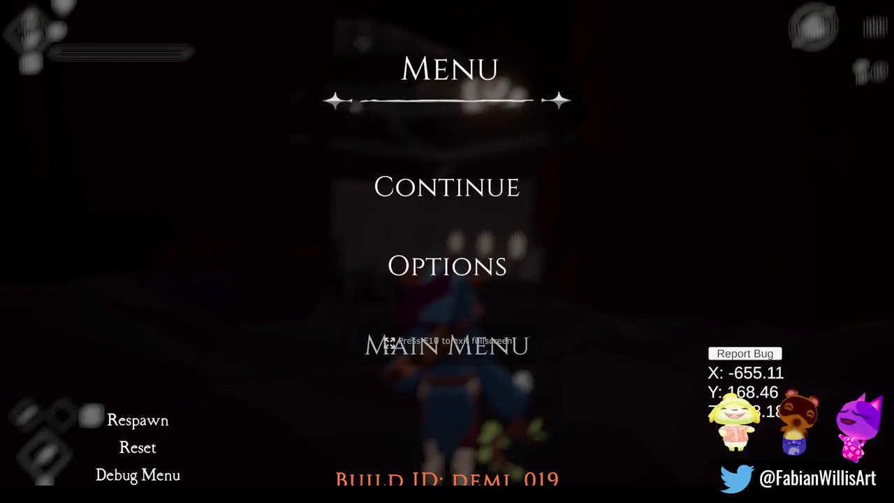
pyautogui.click(138, 447)
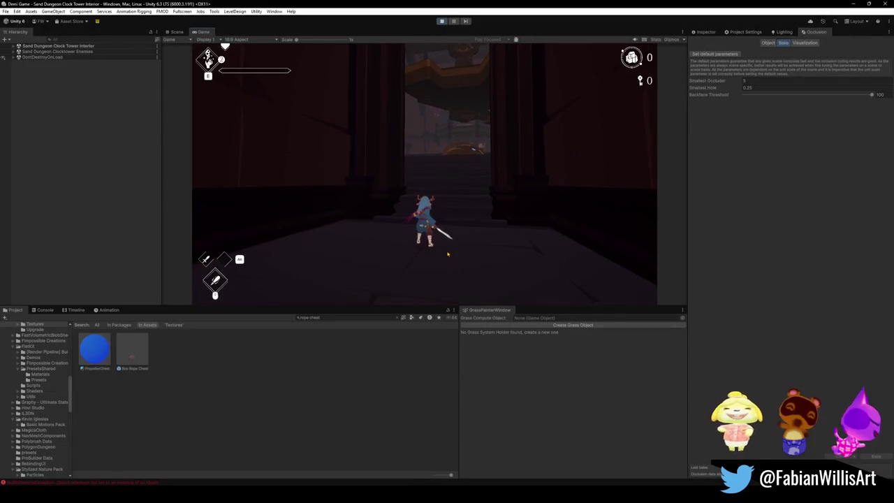
# Run the character up the stairs, around the warehouse and back to the dome, then pause and exit fullscreen.
pyautogui.press('F10')
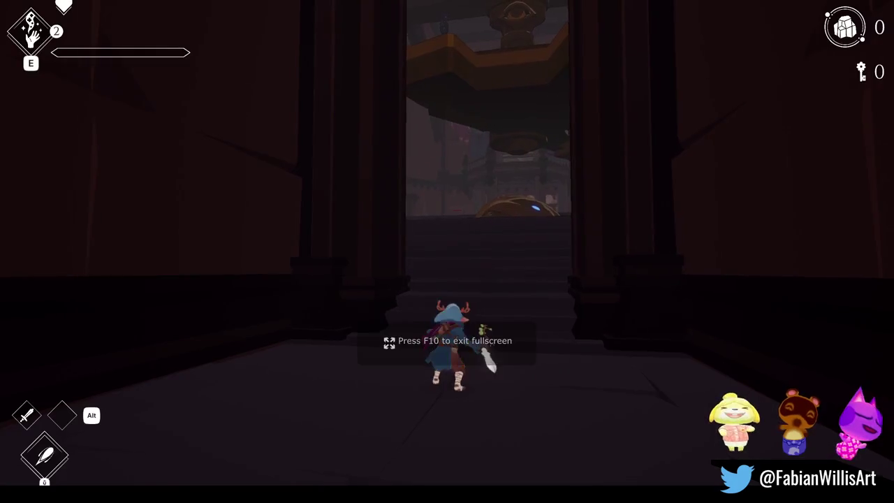
pyautogui.press('w')
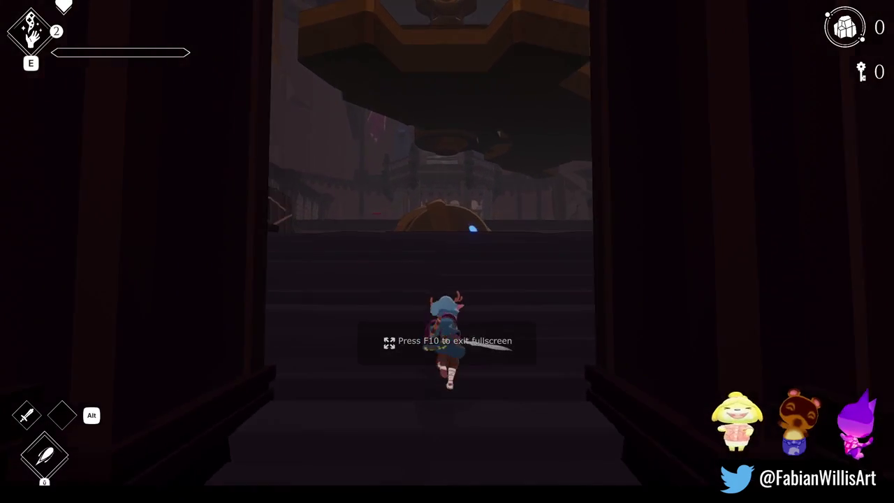
pyautogui.press('a')
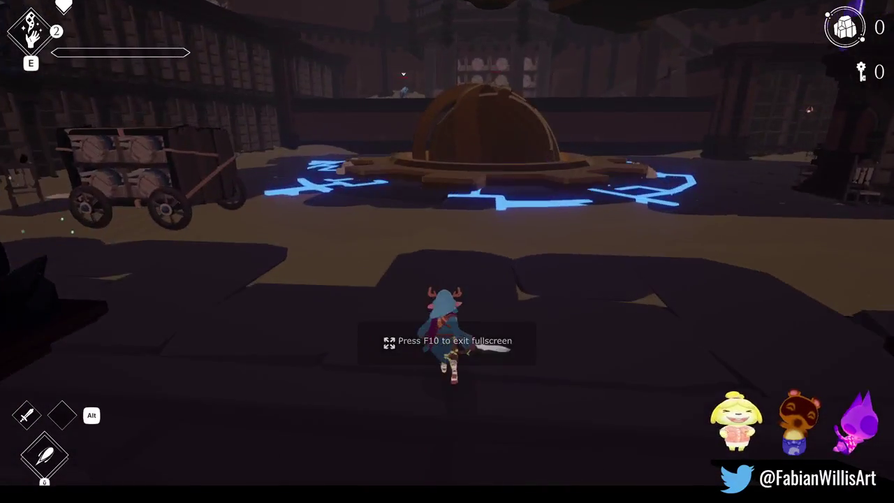
pyautogui.press('a')
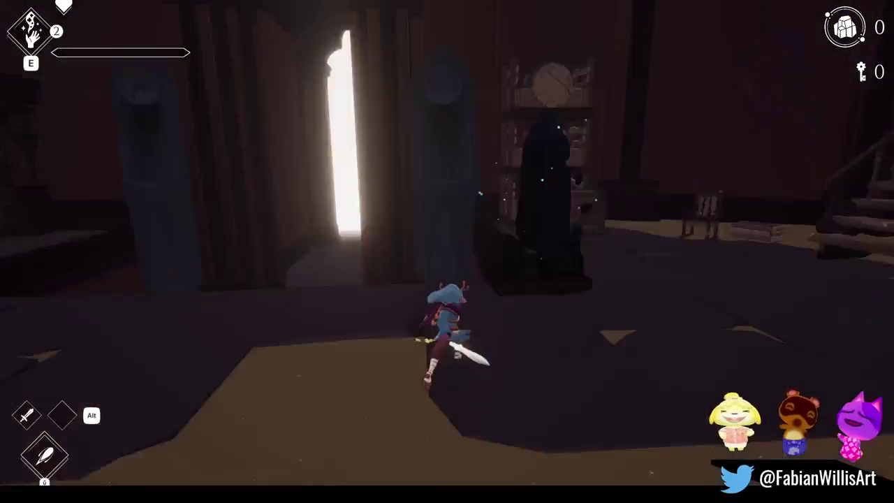
pyautogui.press('w')
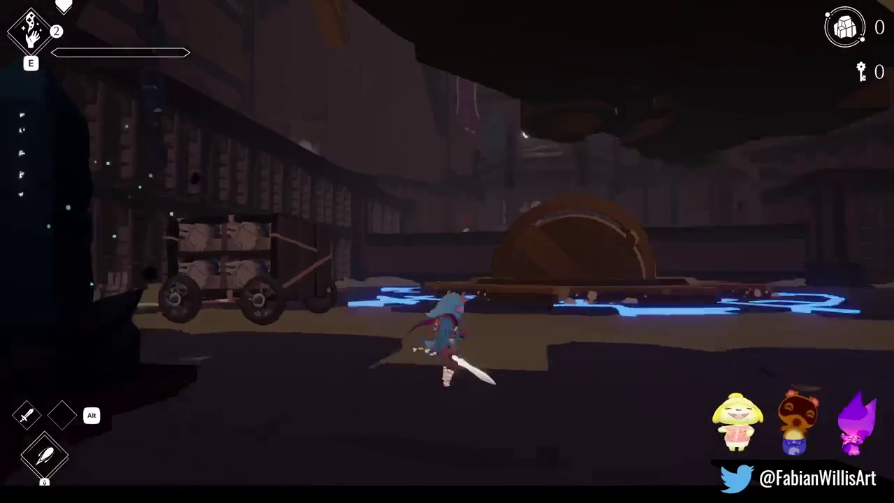
pyautogui.press('s')
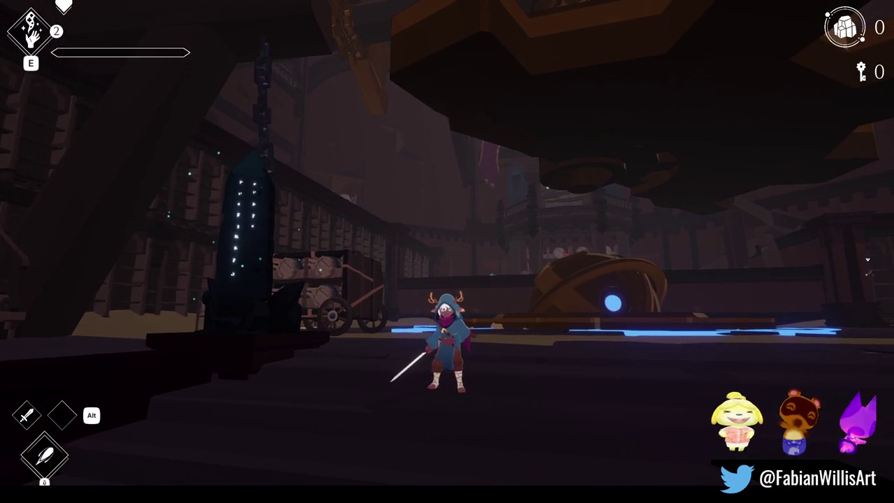
pyautogui.press('w')
pyautogui.press('w')
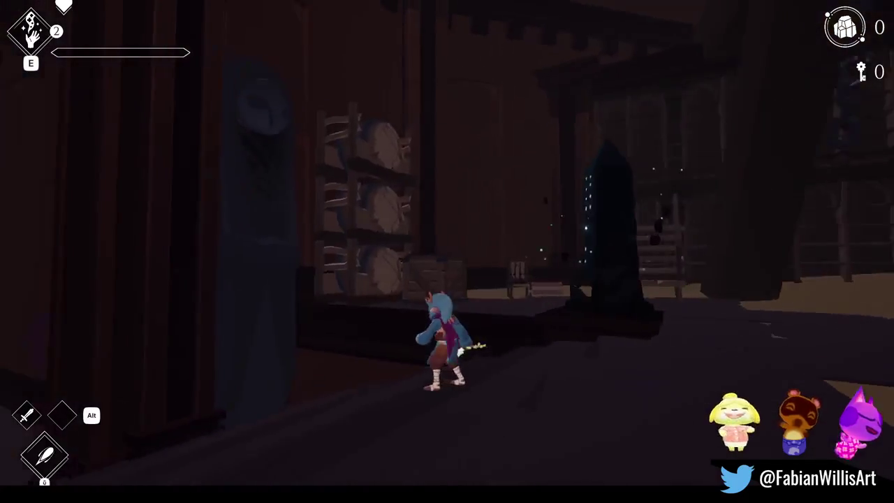
pyautogui.press('s')
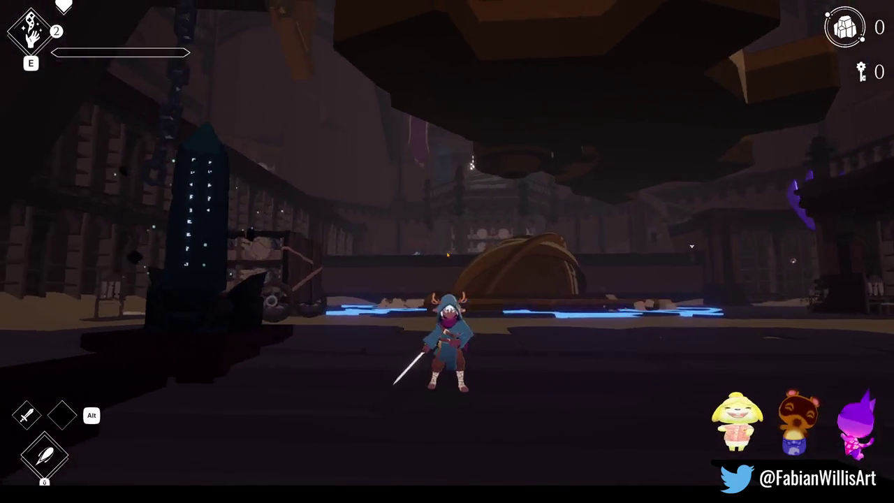
pyautogui.press('Escape')
pyautogui.press('F11')
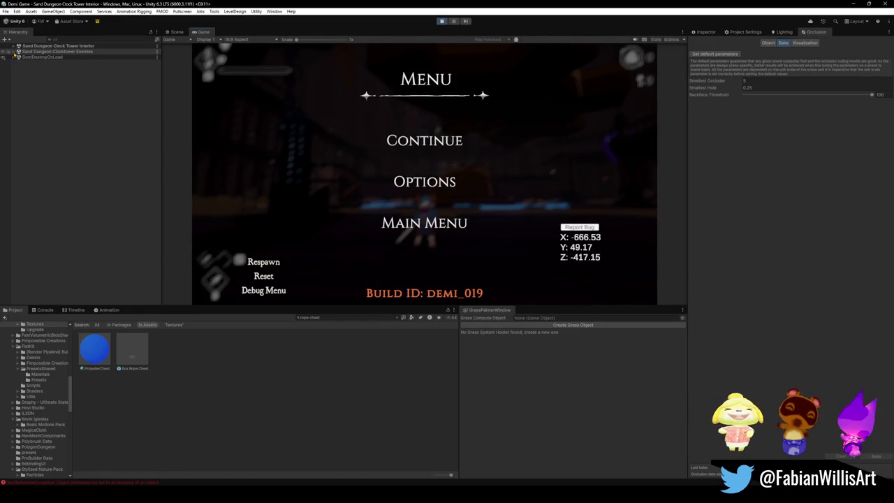
# Expand the clock tower interior scene in the Hierarchy and resume the paused game.
pyautogui.click(14, 47)
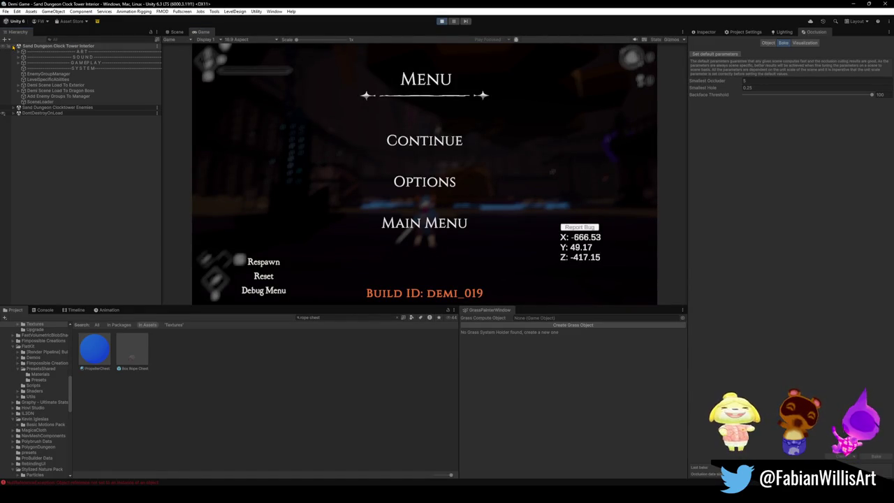
pyautogui.click(10, 108)
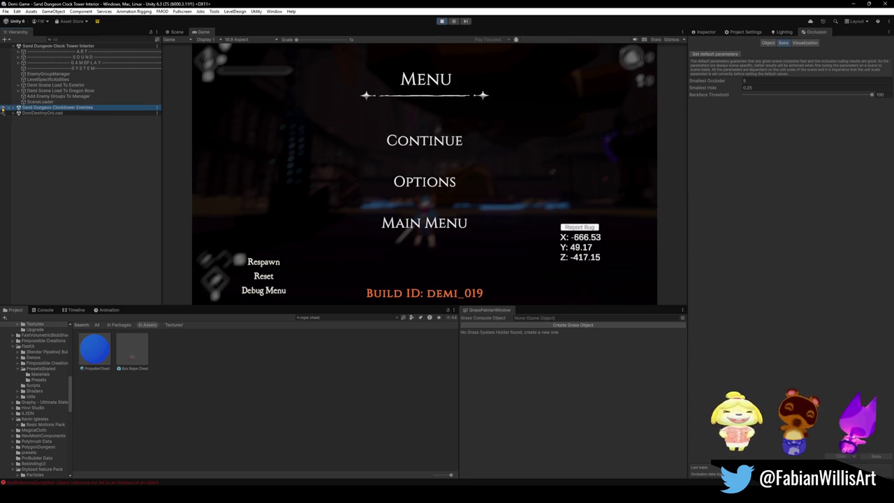
pyautogui.click(409, 142)
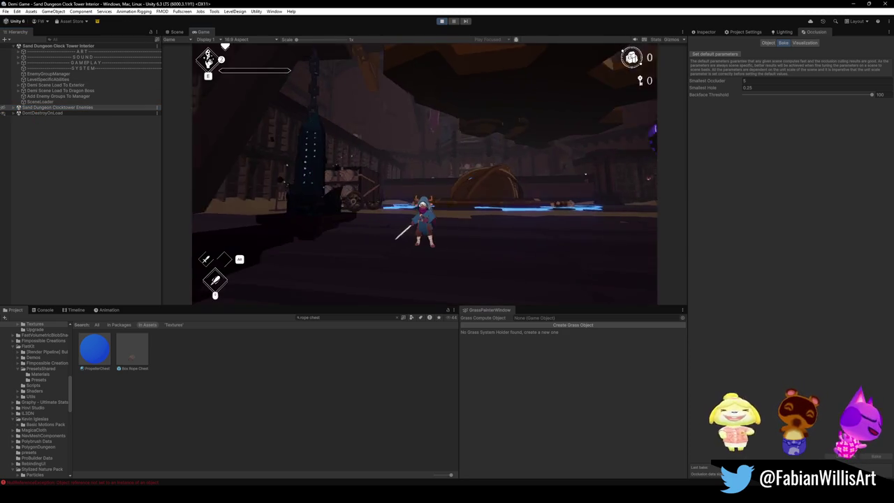
pyautogui.press('super')
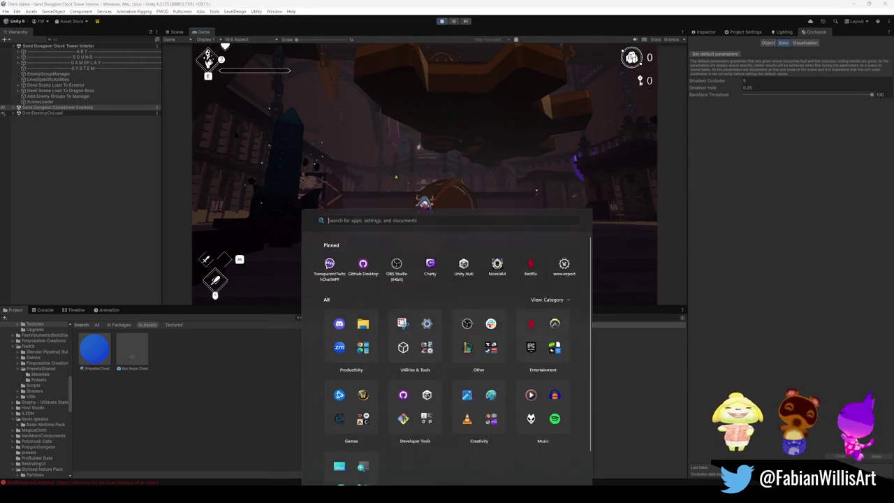
pyautogui.click(3, 111)
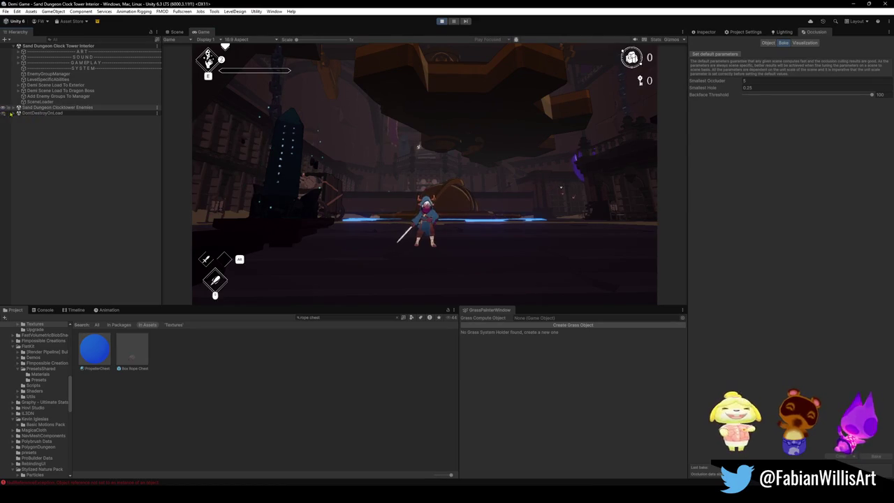
# Expand the enemies scene, inspect the ENEMIES object, then expand the ART group.
pyautogui.click(14, 109)
pyautogui.click(57, 114)
pyautogui.click(58, 119)
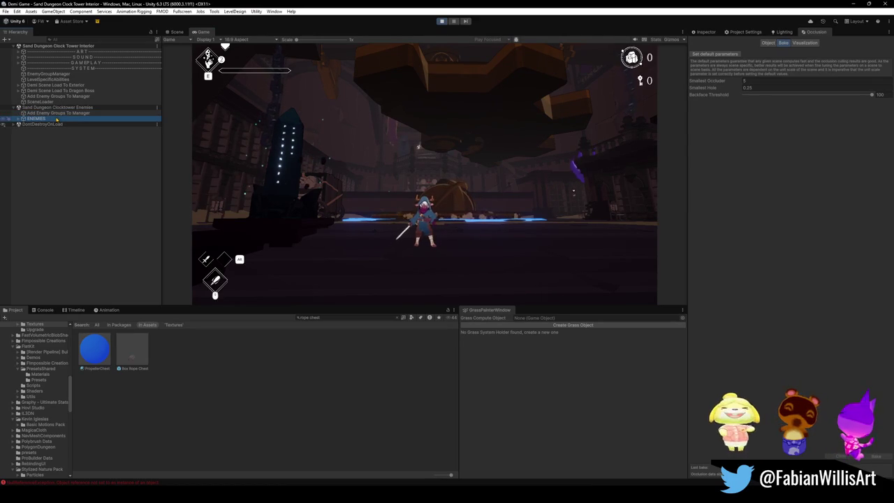
pyautogui.click(704, 32)
pyautogui.click(117, 203)
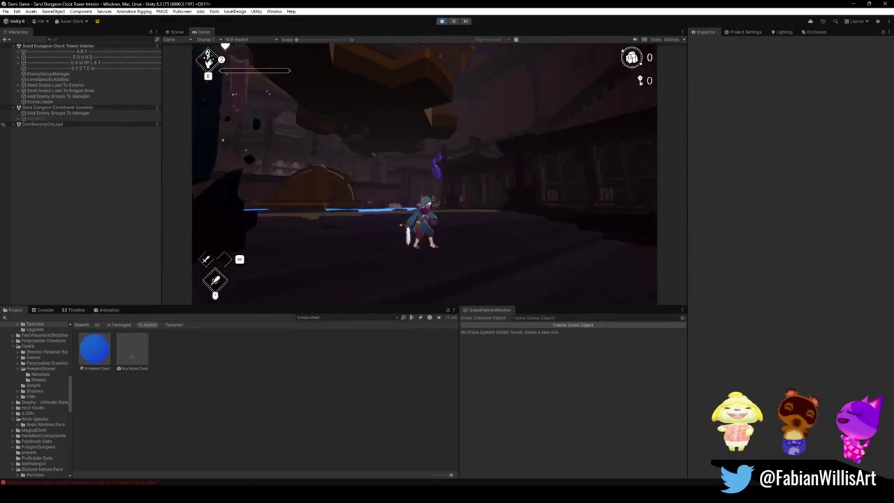
pyautogui.press('super')
pyautogui.click(130, 167)
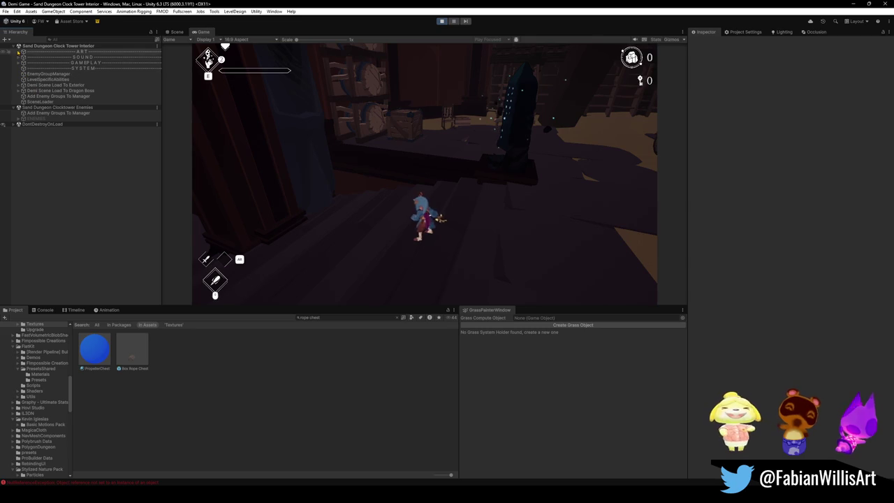
pyautogui.click(19, 52)
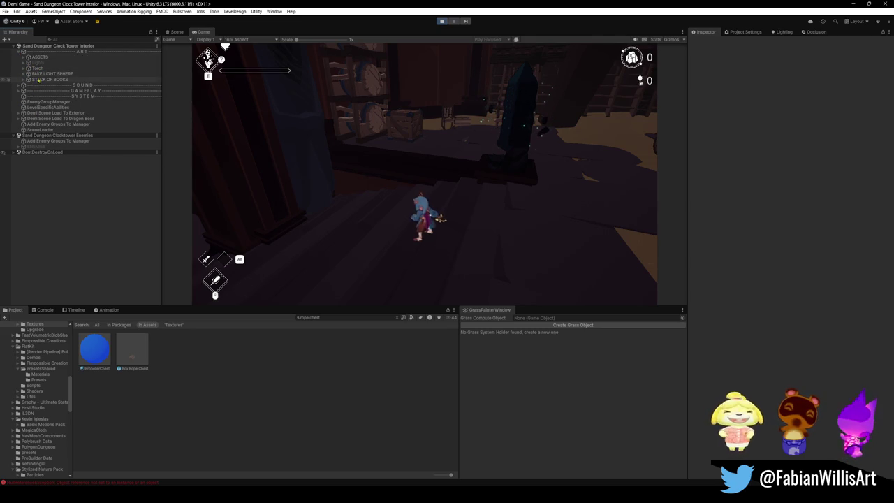
# Expand ART > ASSETS > DIR LIGHTS and toggle Other Light and Sand Light off and back on.
pyautogui.click(24, 57)
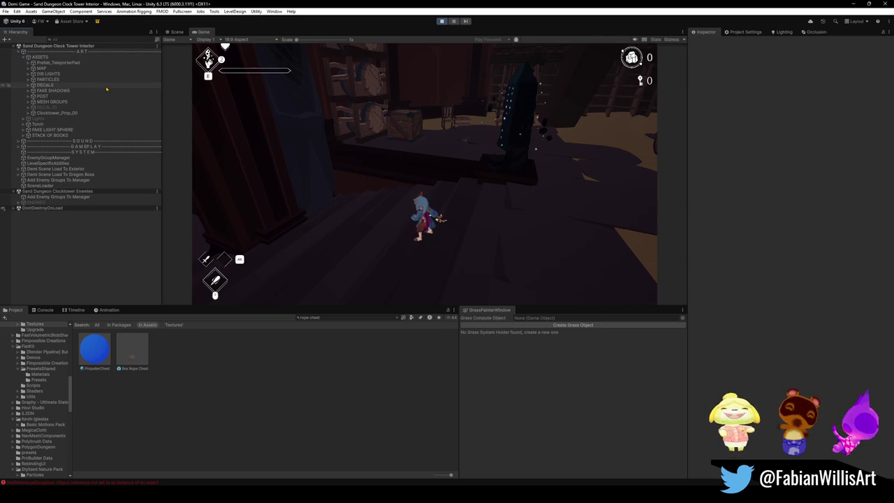
pyautogui.click(54, 75)
pyautogui.click(28, 74)
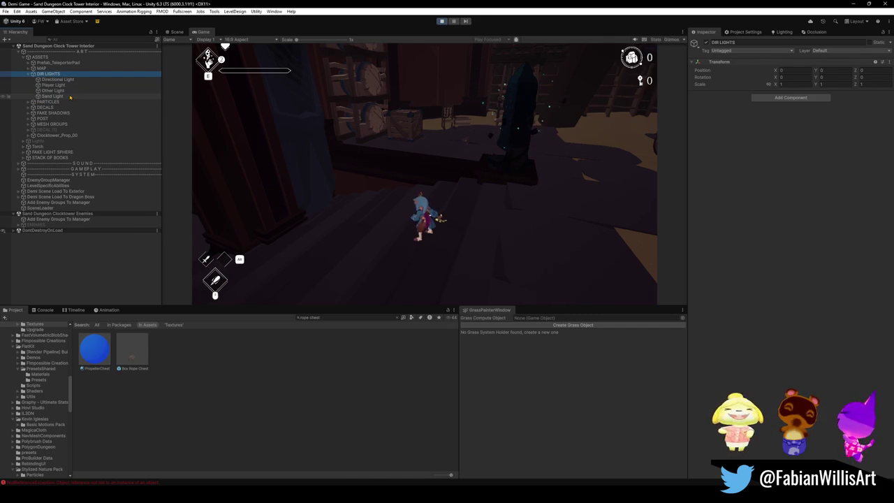
pyautogui.click(70, 96)
pyautogui.keyDown('ctrl'); pyautogui.click(70, 91); pyautogui.keyUp('ctrl')
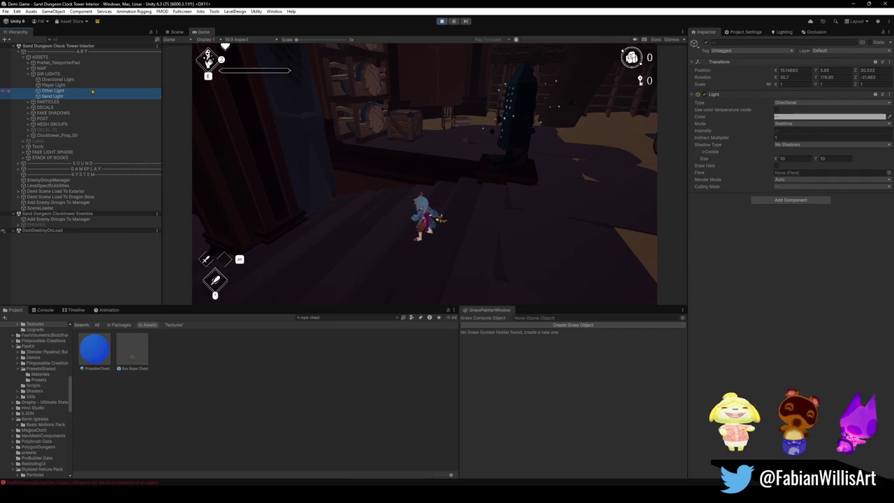
pyautogui.hotkey('alt', 'shift', 'a')
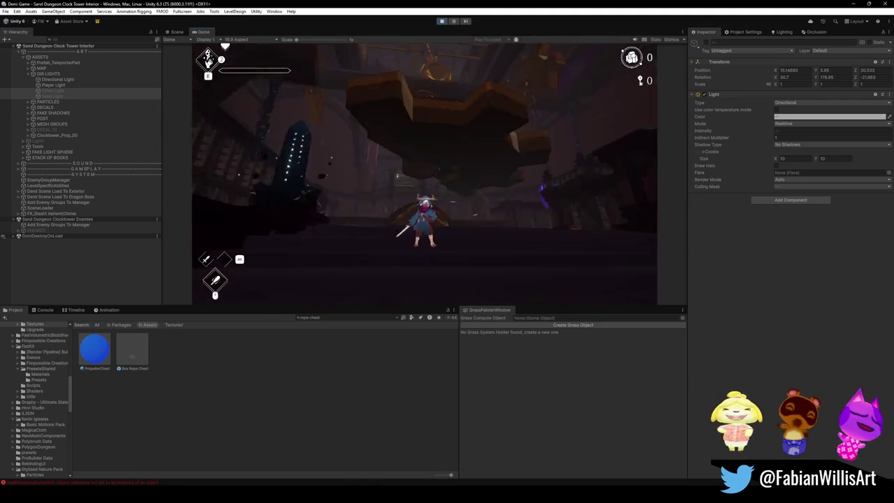
pyautogui.hotkey('alt', 'shift', 'a')
# Inspect the Player Light's settings, then the Directional Light's.
pyautogui.press('super')
pyautogui.press('Escape')
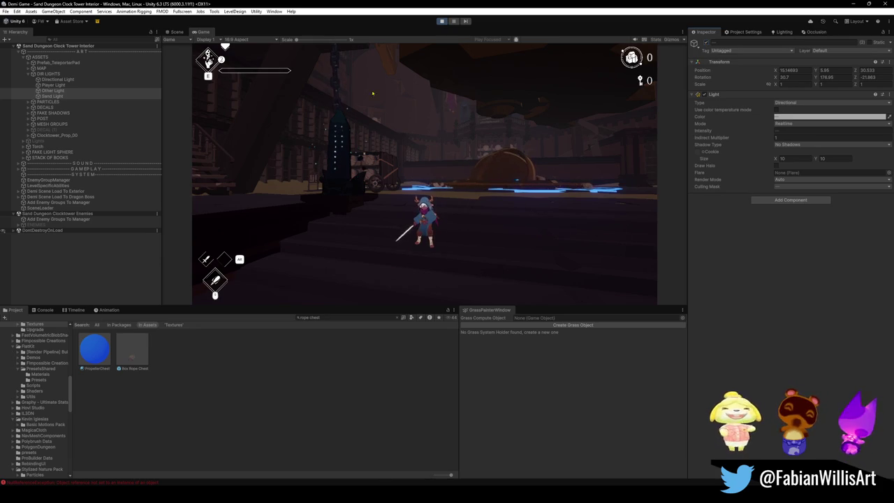
pyautogui.click(53, 85)
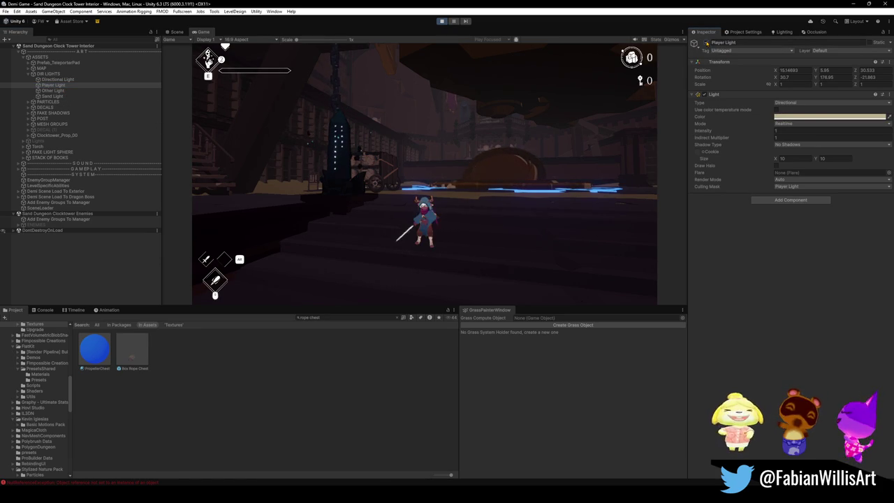
pyautogui.click(57, 79)
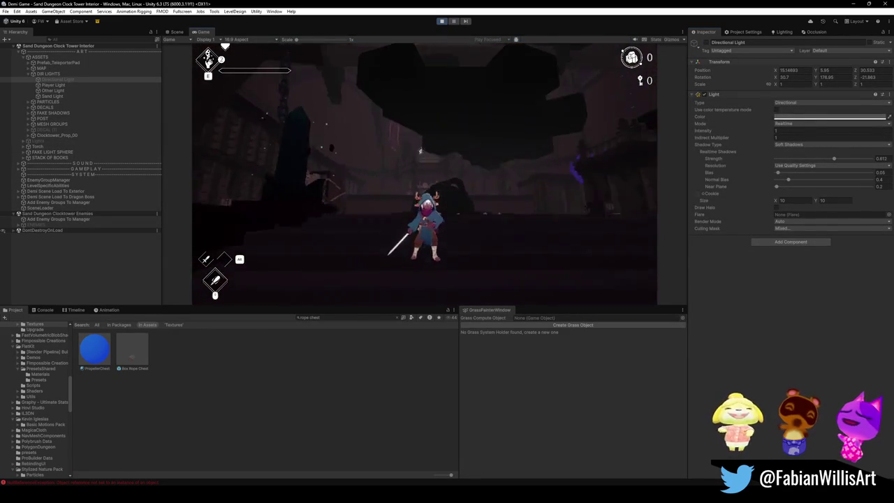
# Enable the Directional Light and try No Shadows before reverting to Soft Shadows.
pyautogui.hotkey('alt', 'shift', 'a')
pyautogui.press('super')
pyautogui.press('super')
pyautogui.click(803, 145)
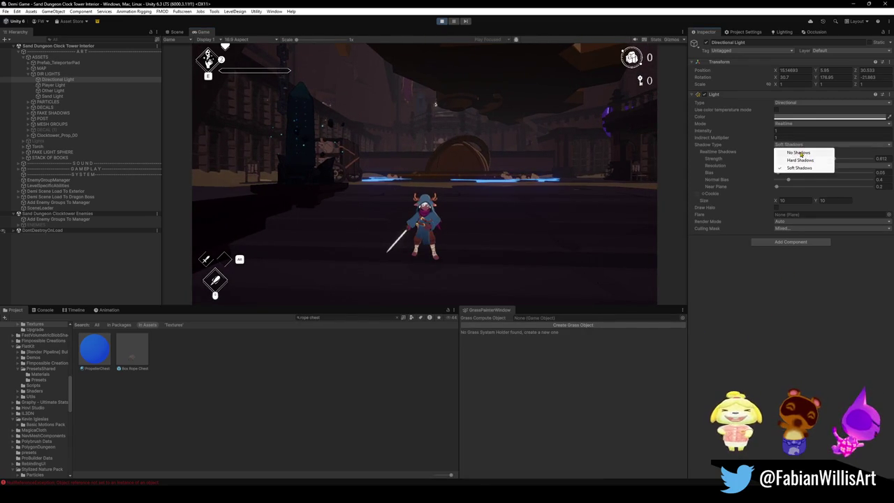
pyautogui.click(800, 153)
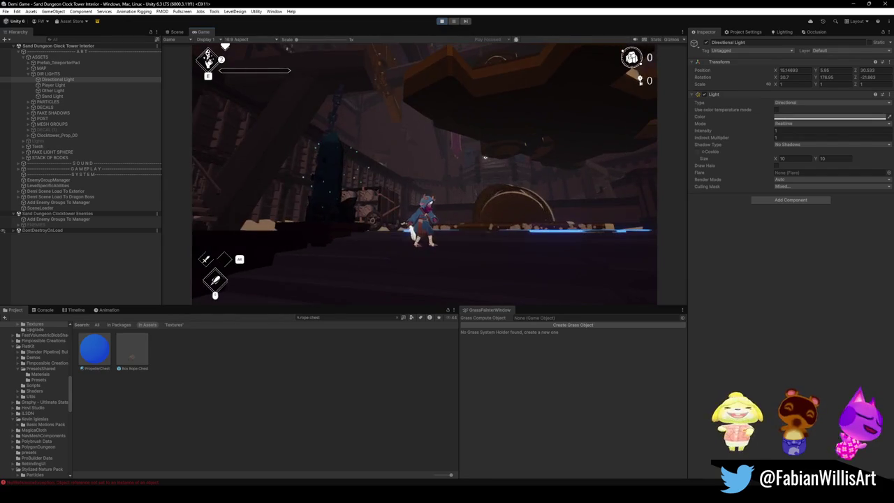
pyautogui.hotkey('ctrl', 'z')
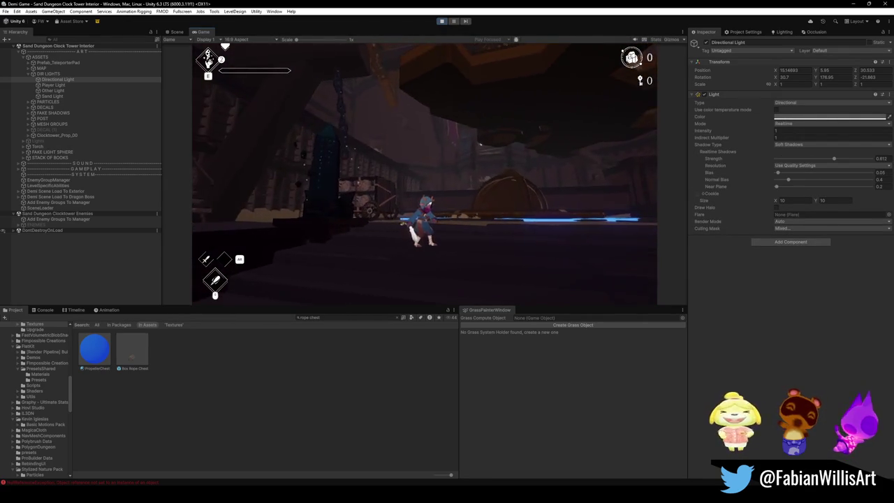
pyautogui.press('super')
pyautogui.press('super')
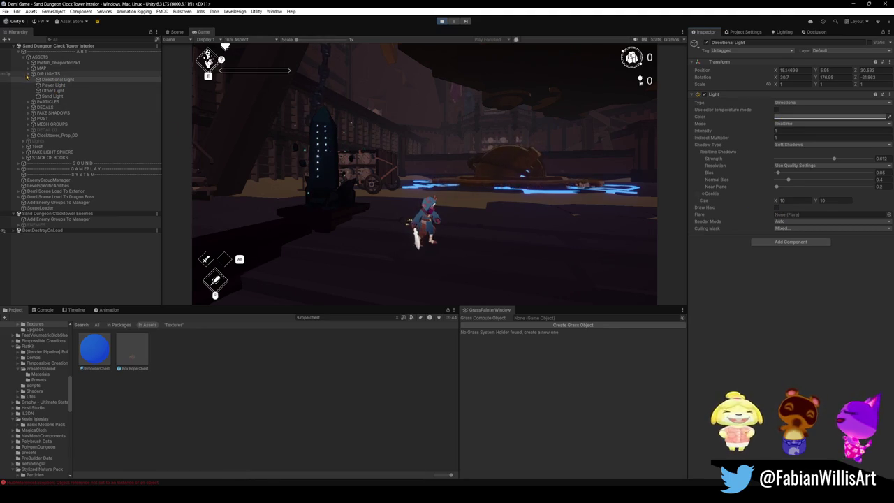
# Collapse the DIR LIGHTS group, then select the PARTICLES group and the MAP object.
pyautogui.click(28, 74)
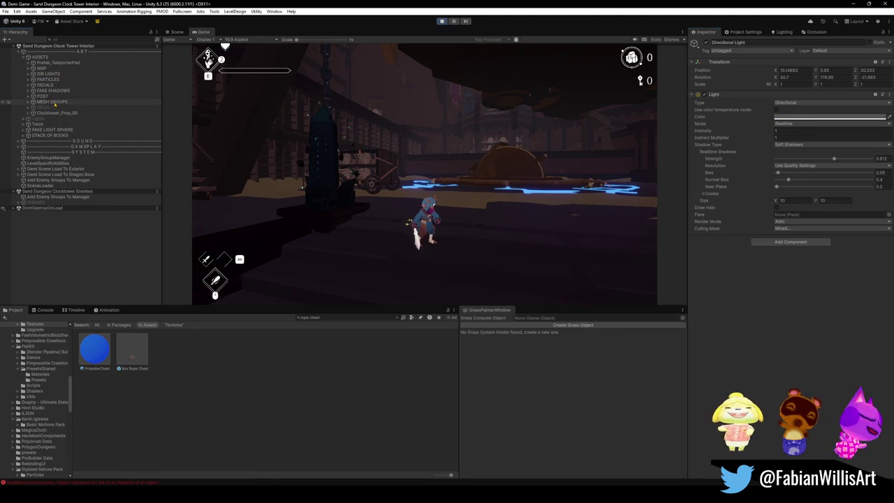
pyautogui.click(55, 81)
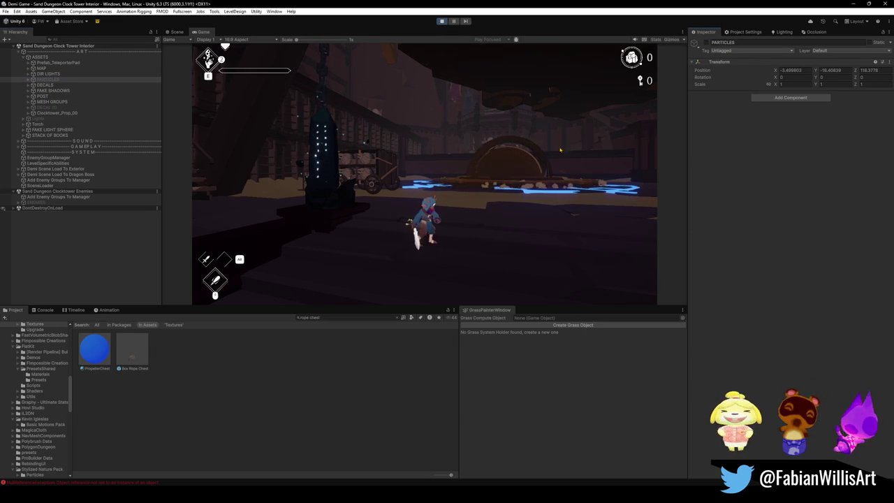
pyautogui.press('super')
pyautogui.press('super')
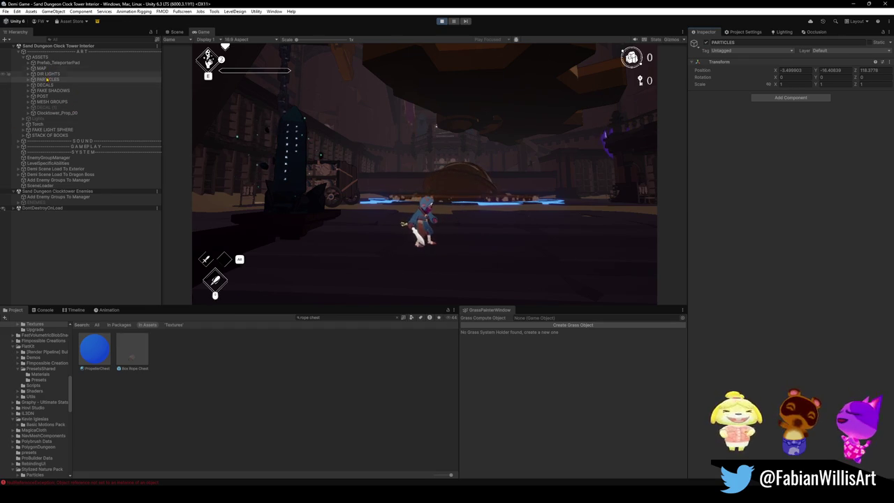
pyautogui.click(45, 68)
# Inspect the Player, Other and Sand lights under DIR LIGHTS and fire a projectile in-game.
pyautogui.click(40, 73)
pyautogui.click(28, 73)
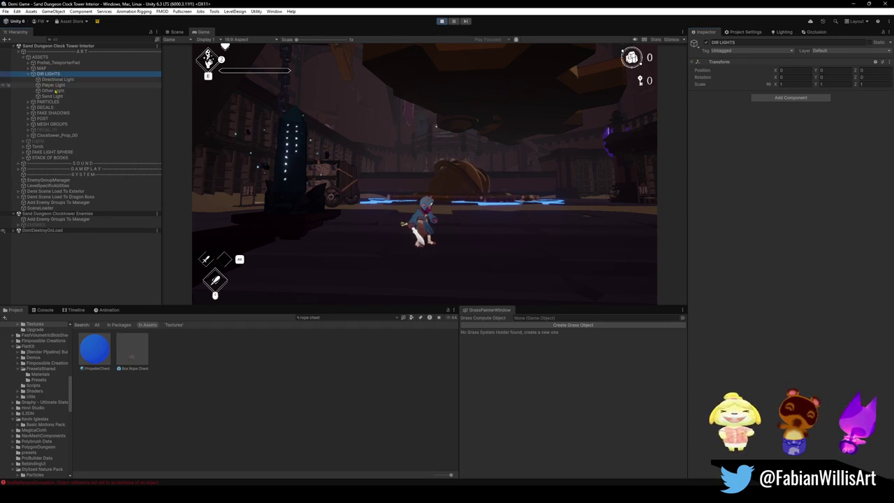
pyautogui.click(54, 95)
pyautogui.keyDown('shift'); pyautogui.click(53, 85); pyautogui.keyUp('shift')
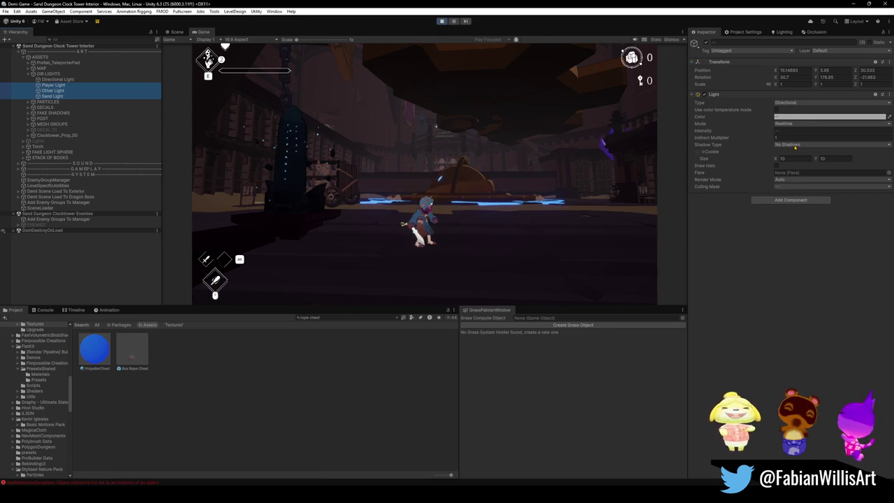
pyautogui.click(60, 91)
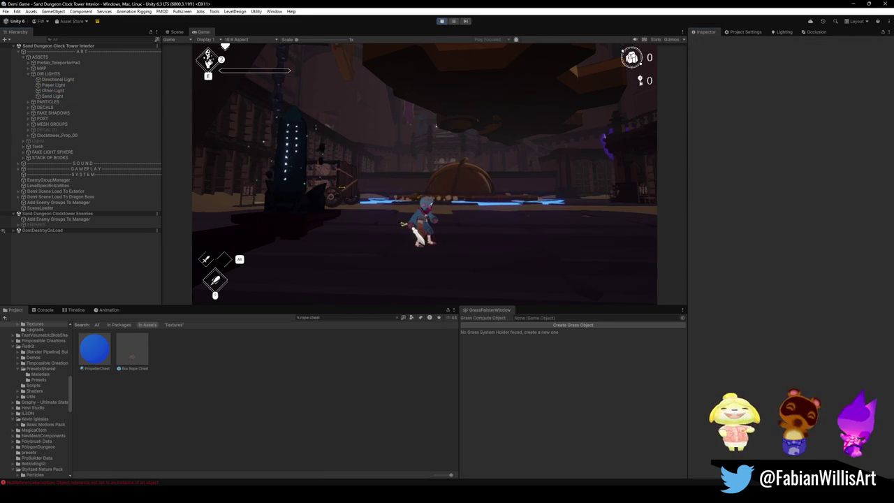
pyautogui.click(314, 197)
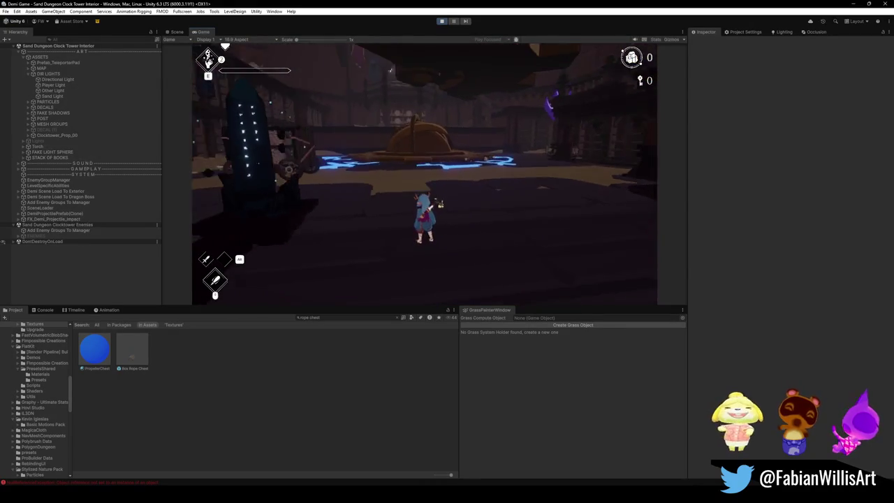
pyautogui.press('super')
pyautogui.click(765, 210)
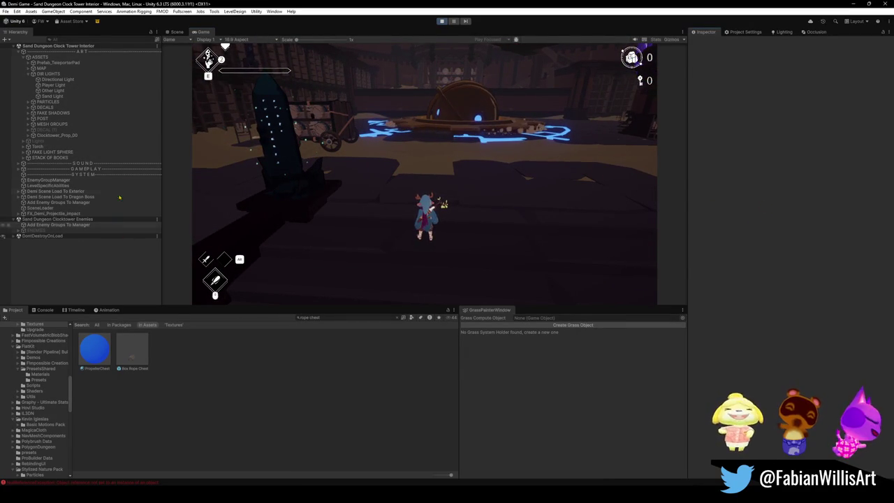
# Set the Directional Light's Shadow Type to No Shadows and play-test fullscreen with F10.
pyautogui.click(59, 80)
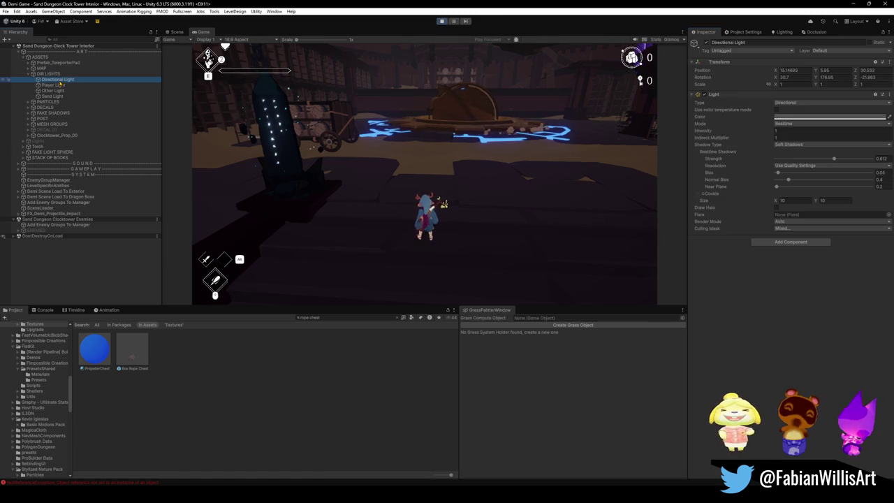
pyautogui.click(801, 144)
pyautogui.click(797, 150)
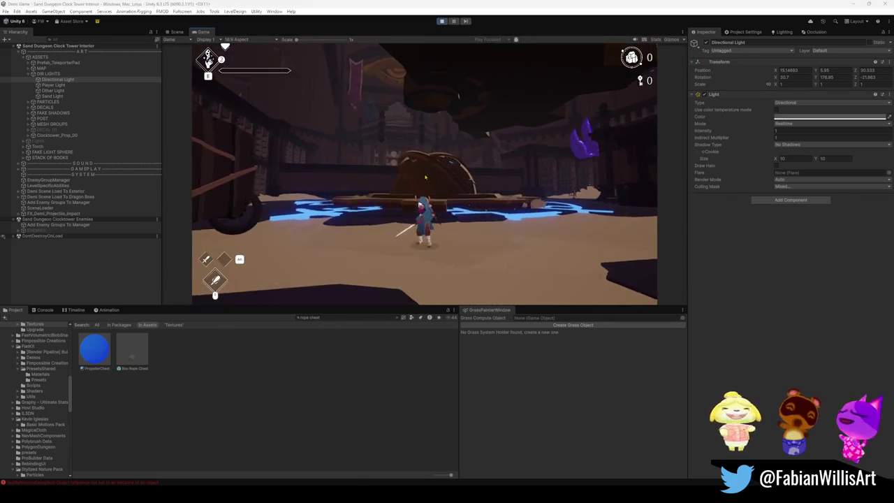
pyautogui.press('F10')
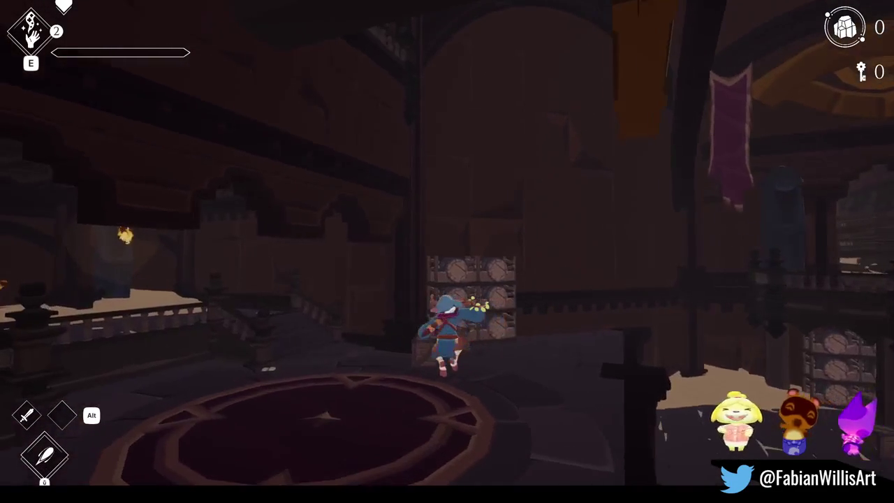
# Exit the fullscreen game view and stop Play mode to return to the Scene view.
pyautogui.press('super')
pyautogui.press('super')
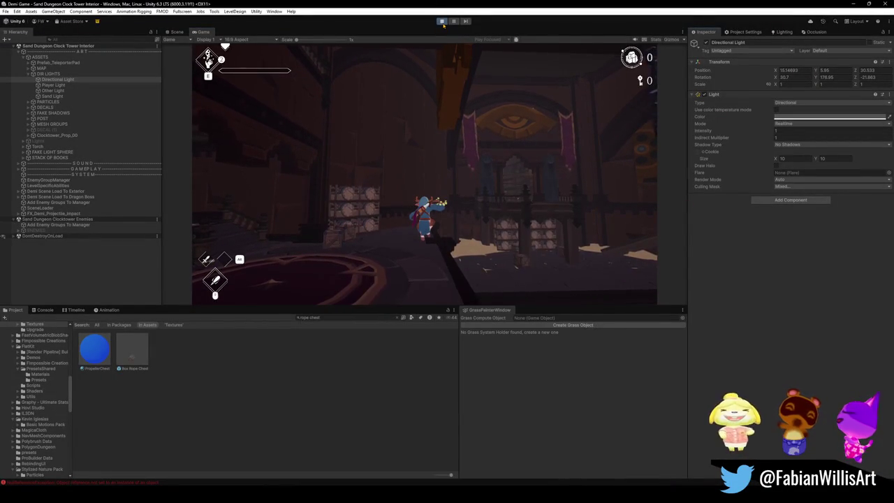
pyautogui.click(441, 21)
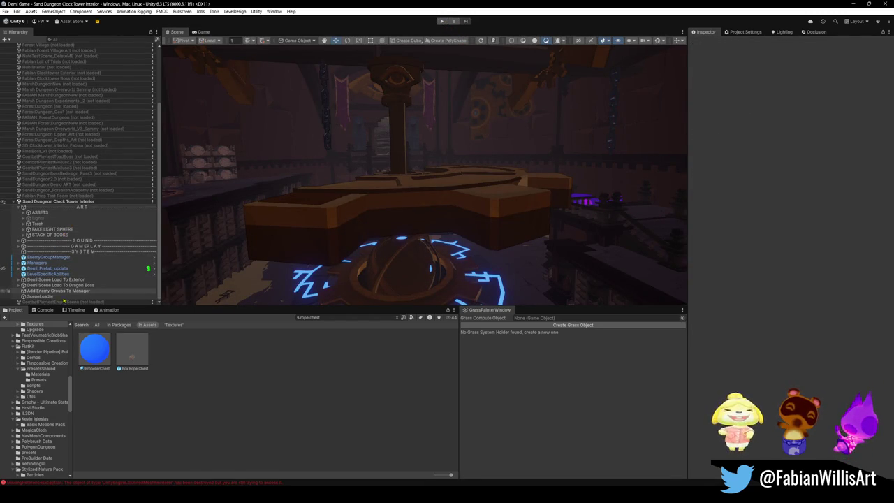
# Delete the Lights object from the Hierarchy.
pyautogui.click(77, 252)
pyautogui.moveTo(414, 222)
pyautogui.mouseDown()
pyautogui.moveTo(189, 222)
pyautogui.moveTo(204, 225)
pyautogui.mouseUp()
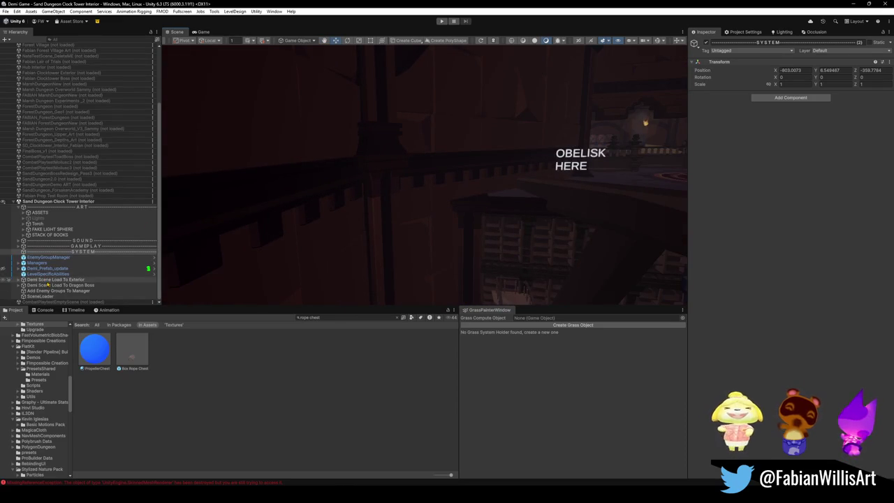
pyautogui.click(37, 218)
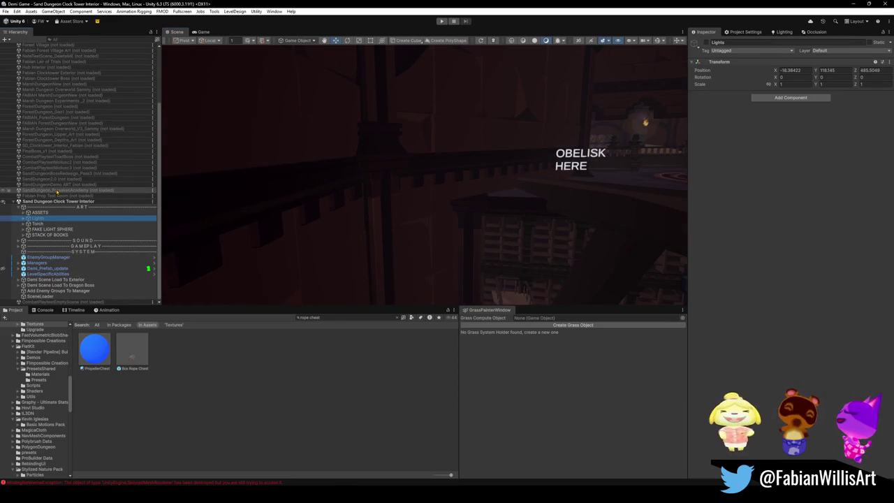
pyautogui.press('Delete')
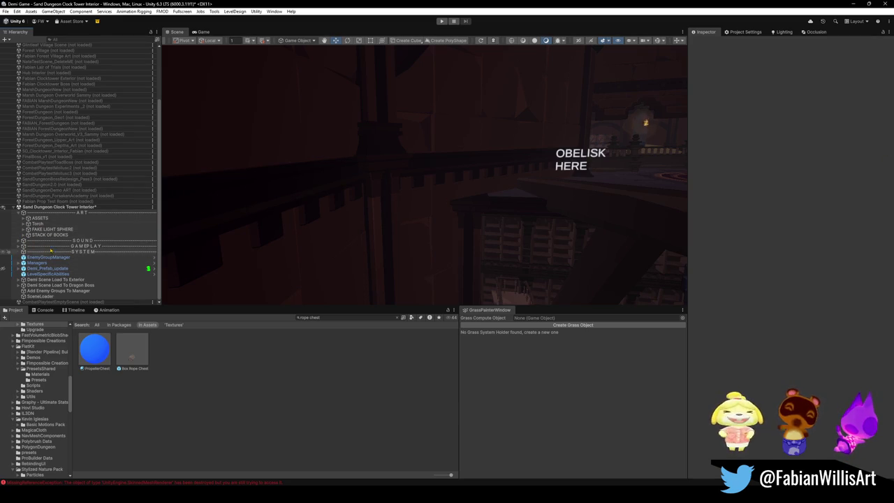
# Move the DIR LIGHTS group out of ASSETS to sit just above it under ART.
pyautogui.click(24, 218)
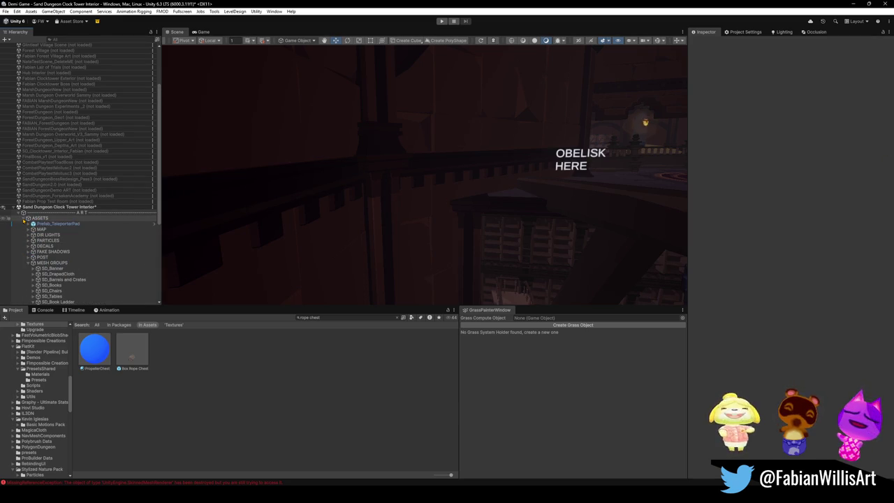
pyautogui.click(24, 218)
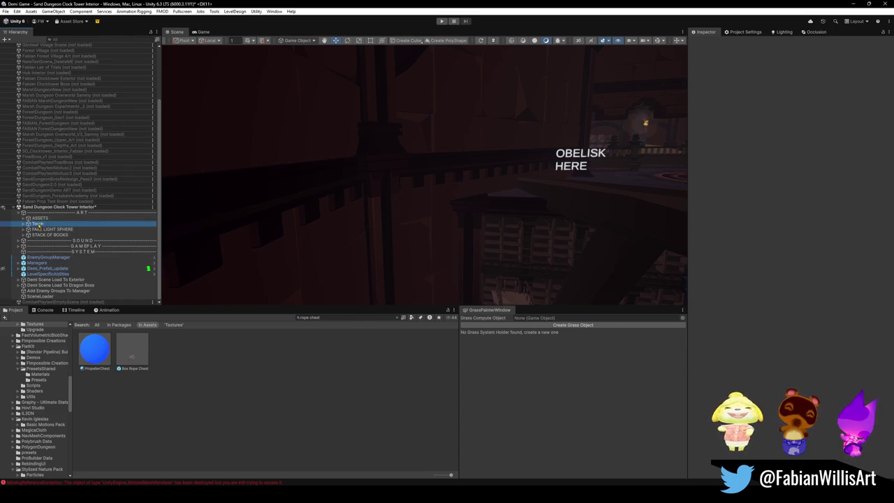
pyautogui.click(24, 224)
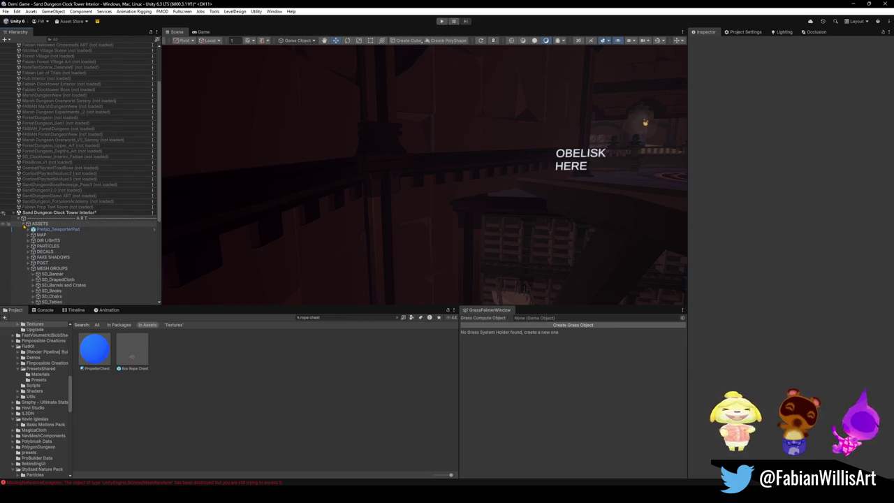
pyautogui.click(28, 270)
pyautogui.click(28, 269)
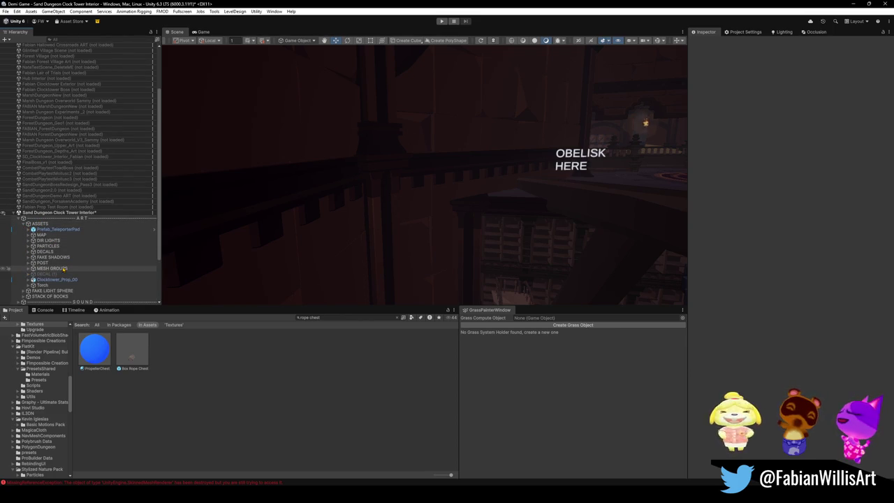
pyautogui.click(52, 242)
pyautogui.moveTo(54, 242); pyautogui.dragTo(42, 222)
pyautogui.click(23, 229)
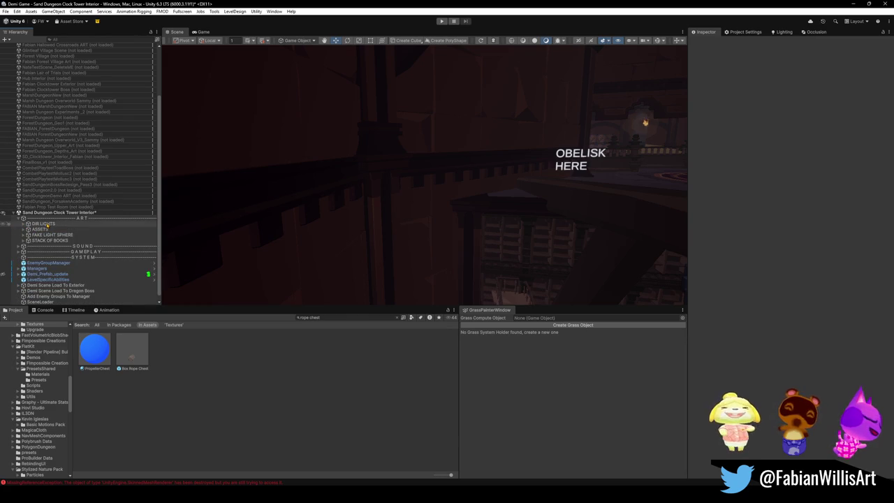
# Select the Directional Light and review its culling mask and render mode options without changes.
pyautogui.click(41, 223)
pyautogui.click(23, 223)
pyautogui.click(53, 229)
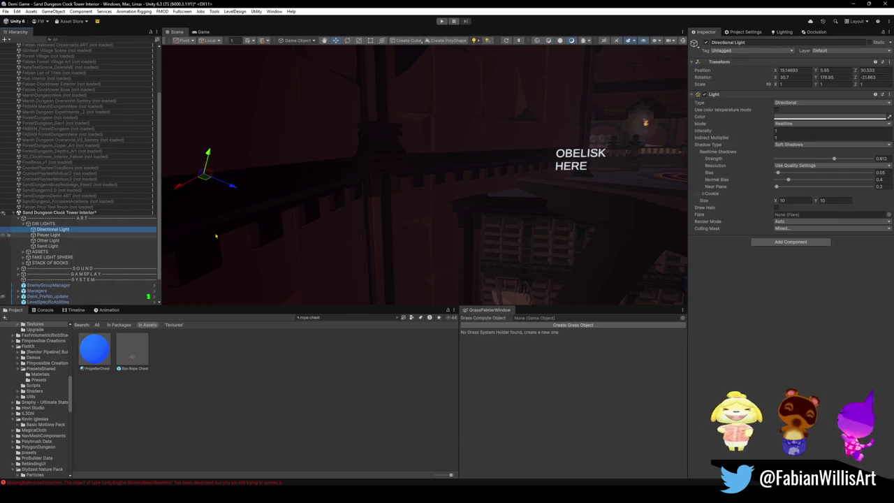
pyautogui.click(803, 229)
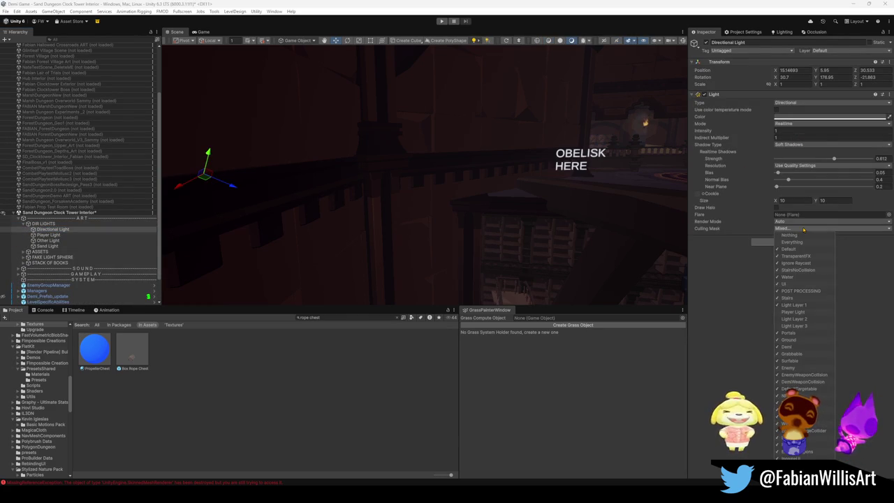
pyautogui.click(804, 229)
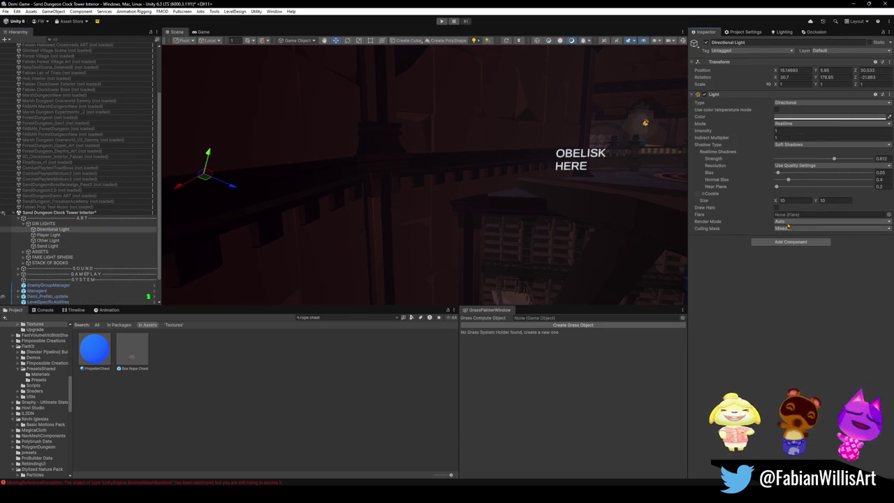
pyautogui.click(792, 223)
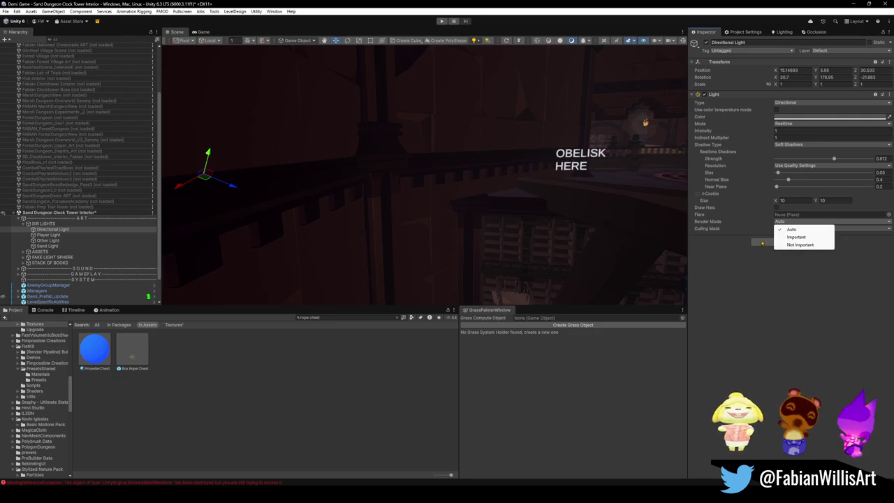
pyautogui.click(728, 257)
# Try Not Important render mode, undo back to Auto, and check the 0.612 shadow strength.
pyautogui.moveTo(475, 209); pyautogui.dragTo(598, 222)
pyautogui.scroll(-3, 598, 222)
pyautogui.click(798, 222)
pyautogui.click(803, 244)
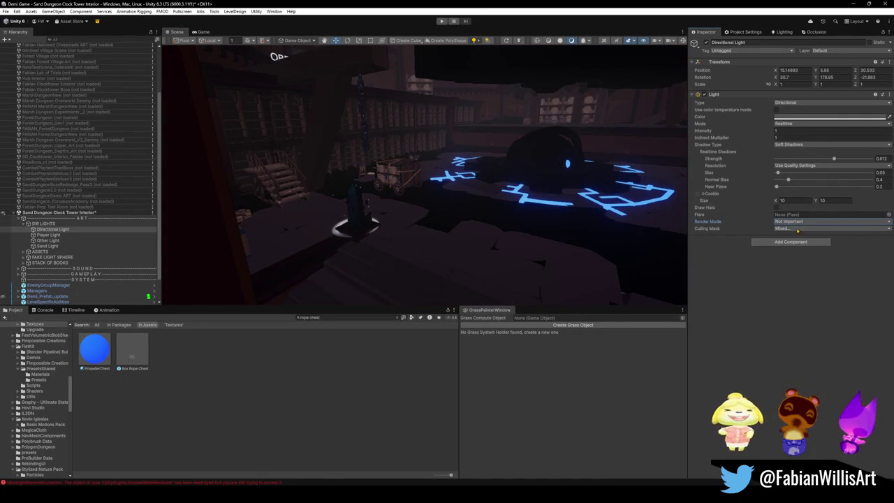
pyautogui.hotkey('ctrl', 'z')
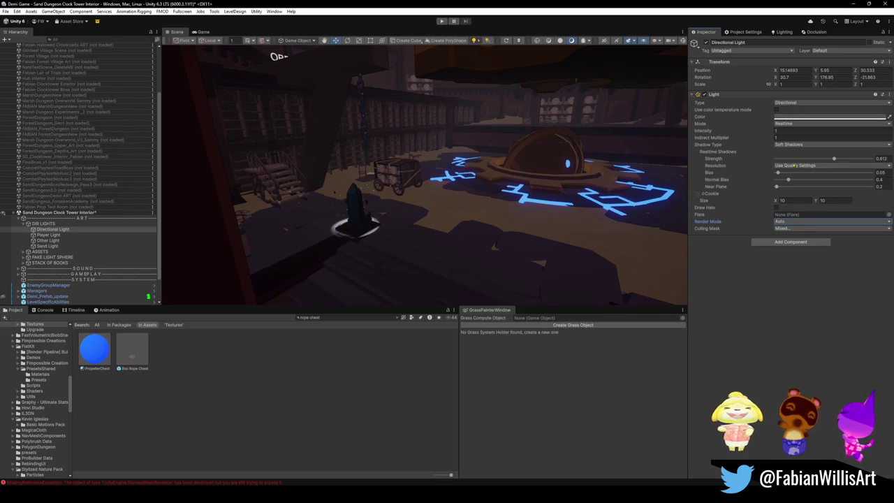
pyautogui.click(834, 159)
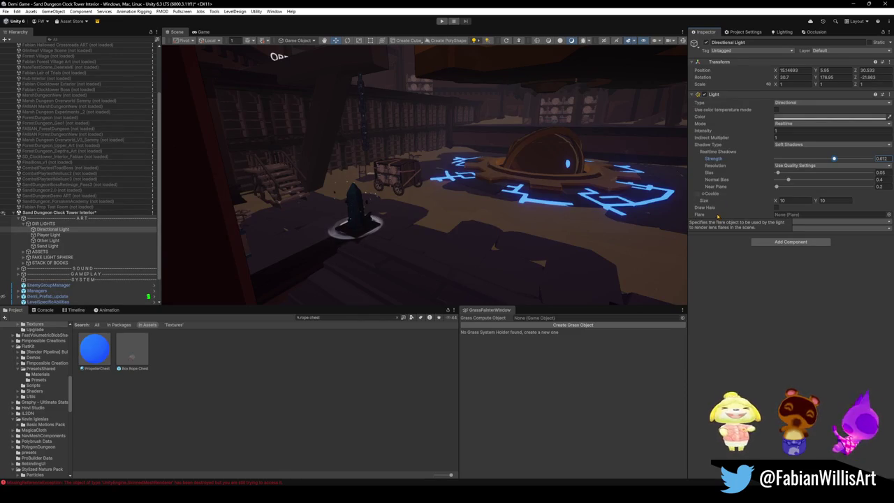
pyautogui.click(787, 103)
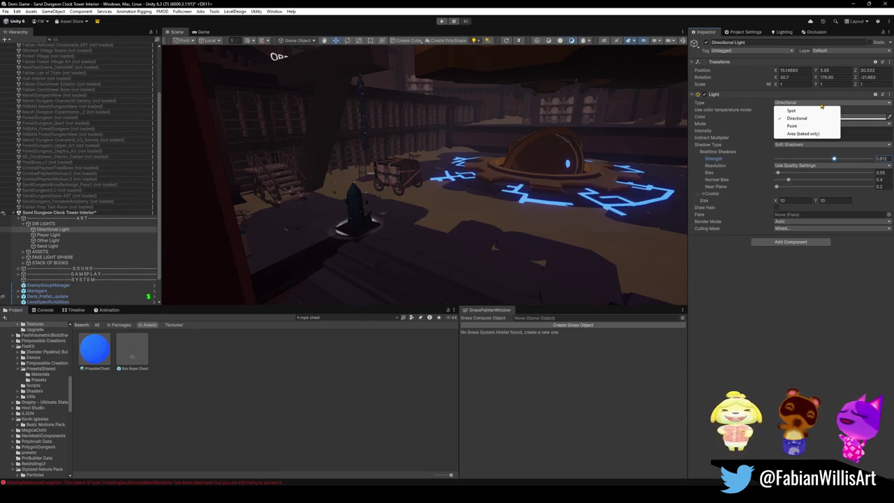
pyautogui.click(801, 134)
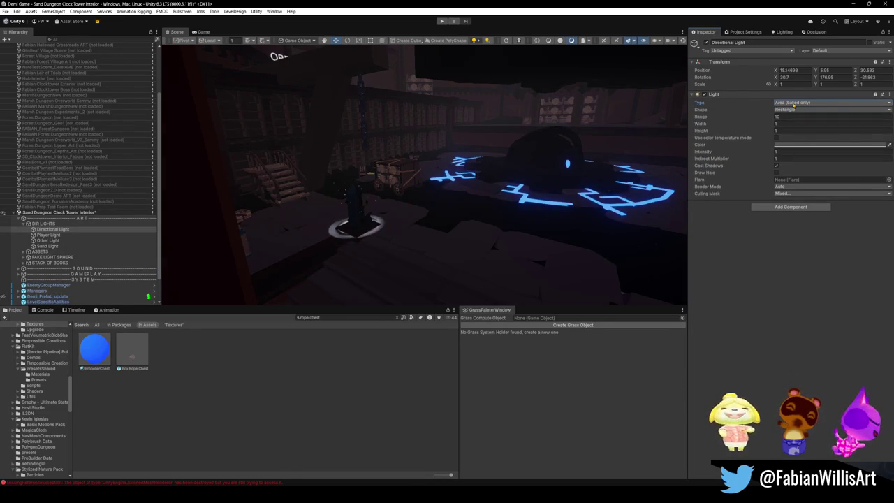
pyautogui.click(794, 105)
pyautogui.click(801, 126)
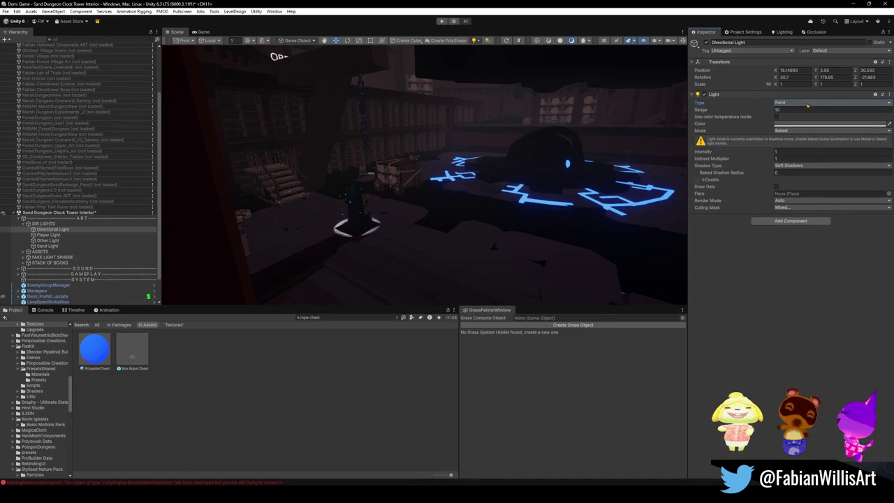
pyautogui.click(803, 102)
pyautogui.click(797, 118)
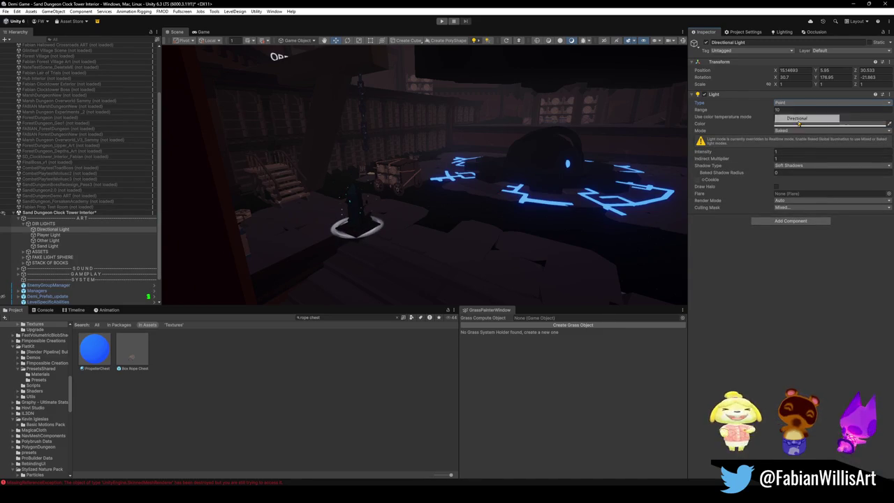
pyautogui.click(801, 102)
pyautogui.click(801, 114)
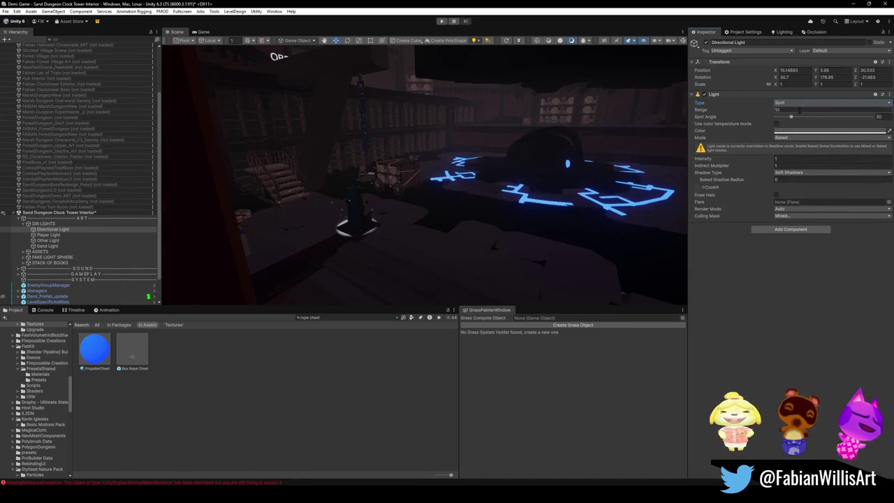
pyautogui.click(804, 103)
pyautogui.click(804, 134)
pyautogui.click(804, 103)
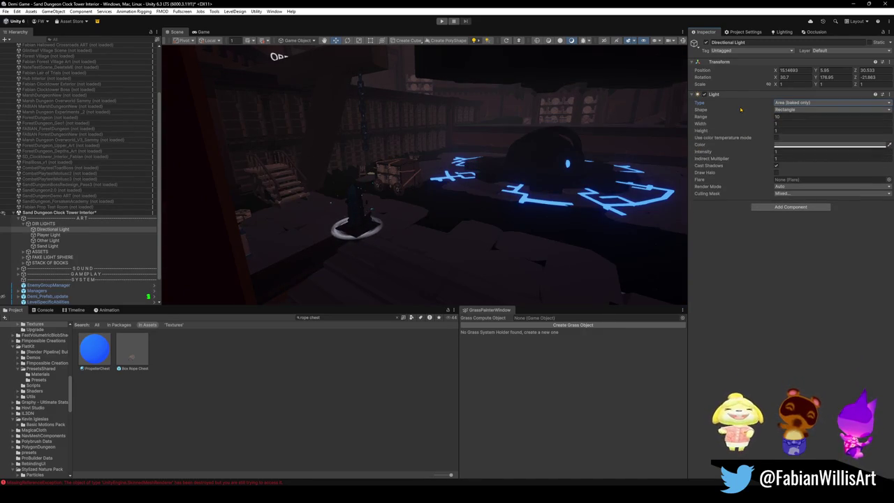
pyautogui.click(797, 118)
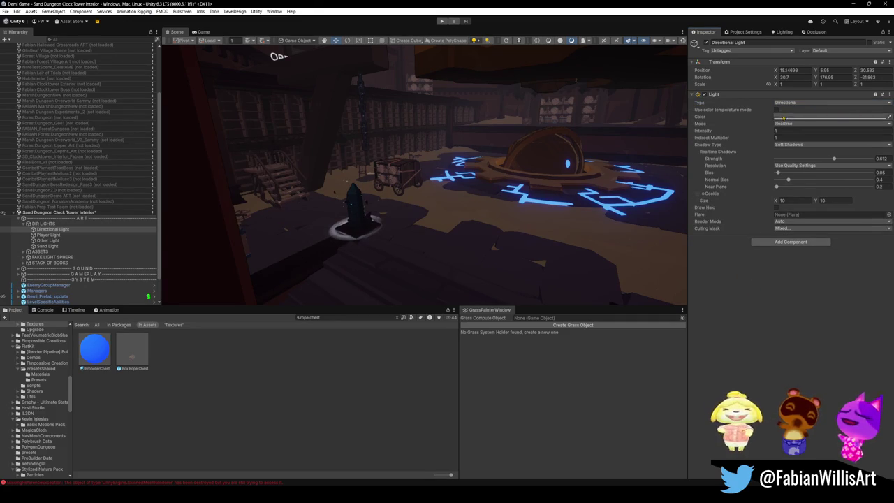
pyautogui.click(776, 110)
pyautogui.click(776, 109)
pyautogui.click(788, 123)
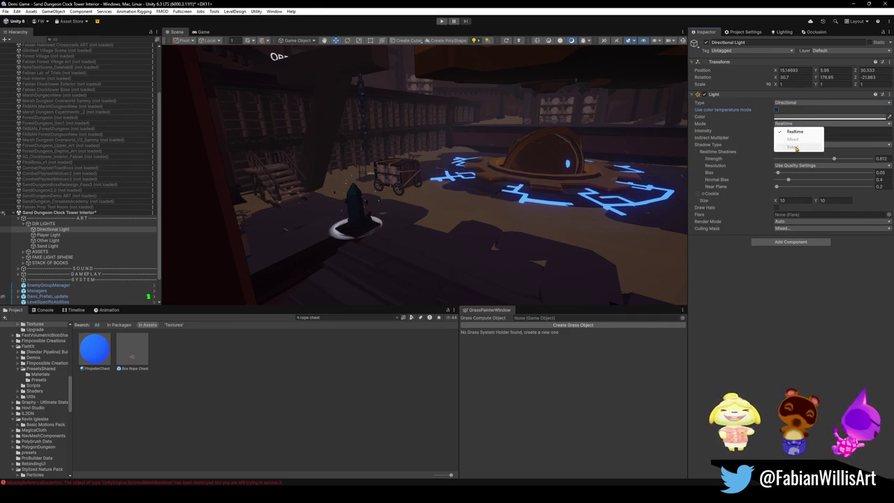
pyautogui.click(700, 215)
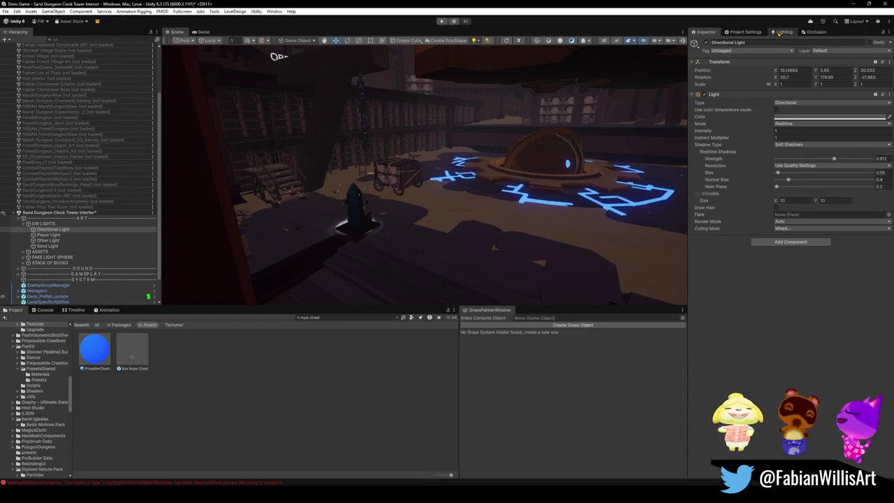
pyautogui.click(773, 38)
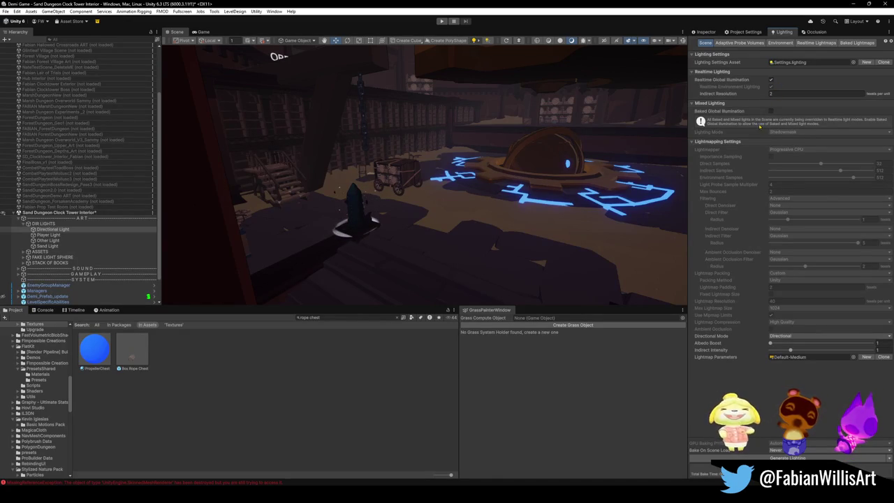
# Enable Baked Global Illumination with Shadowmask lighting mode, then show the Directional Light in the Inspector.
pyautogui.click(772, 111)
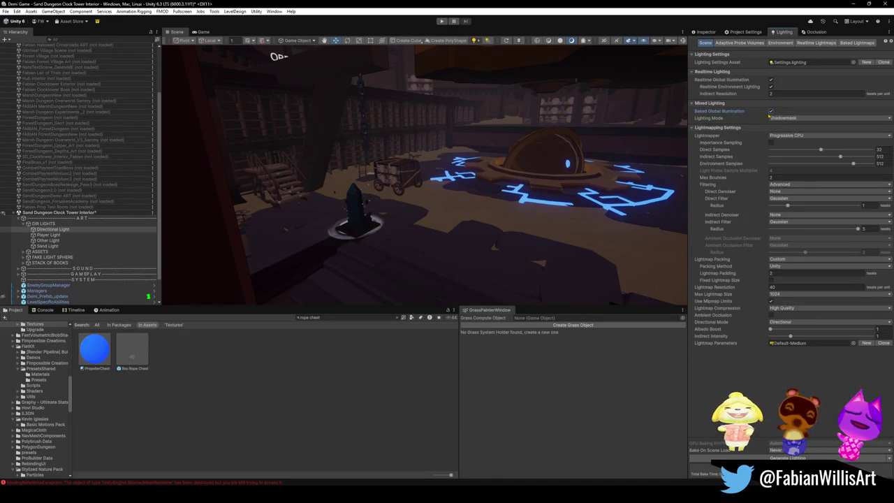
pyautogui.click(785, 119)
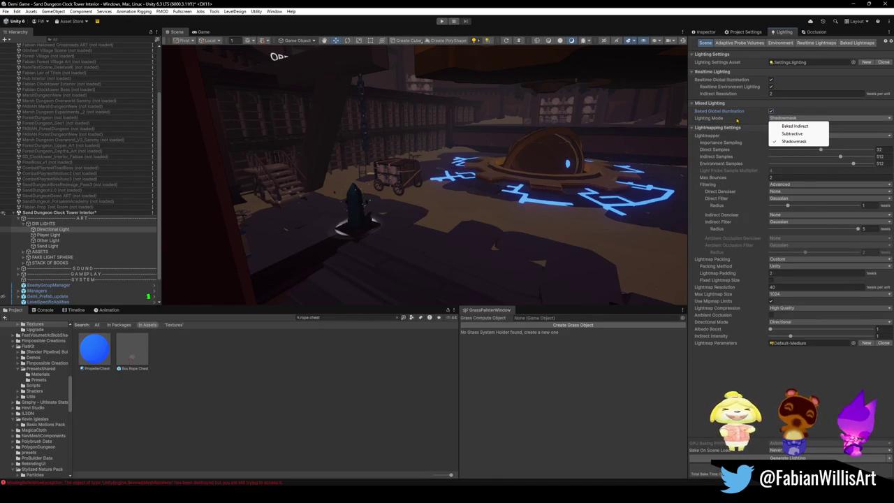
pyautogui.click(702, 414)
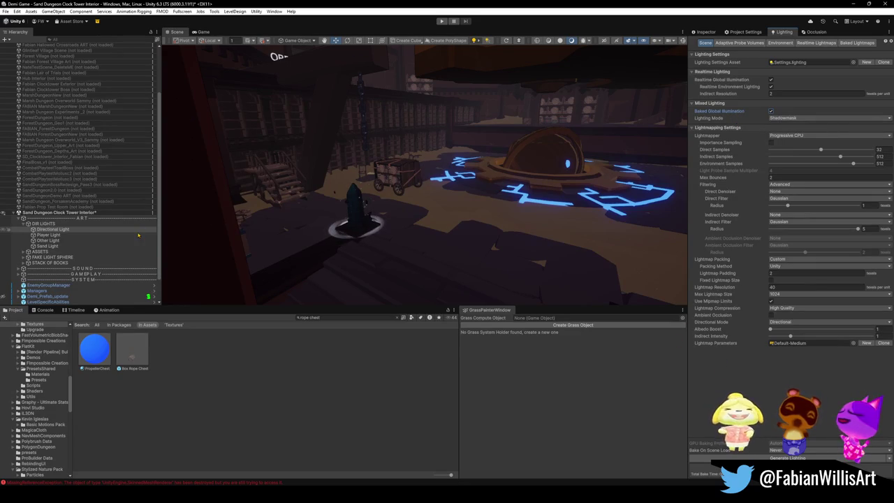
pyautogui.click(704, 32)
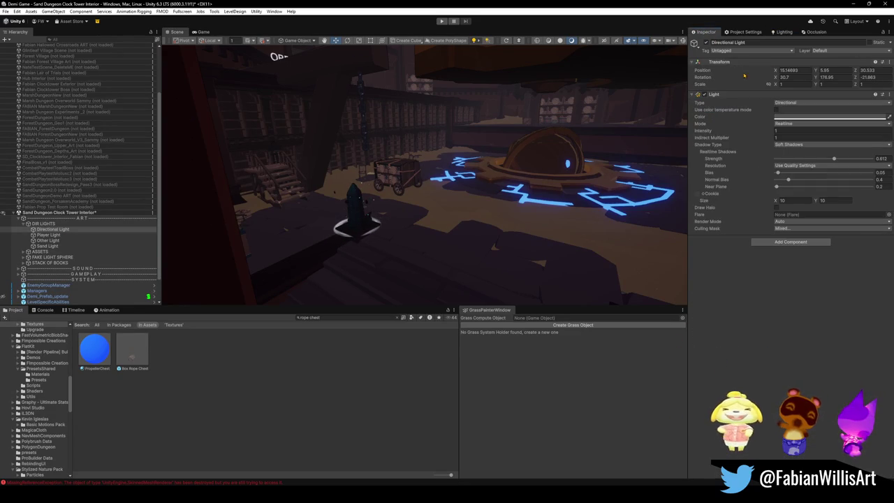
# Try the Directional Light in Baked then Mixed mode, then set it back to Realtime.
pyautogui.click(800, 123)
pyautogui.click(792, 147)
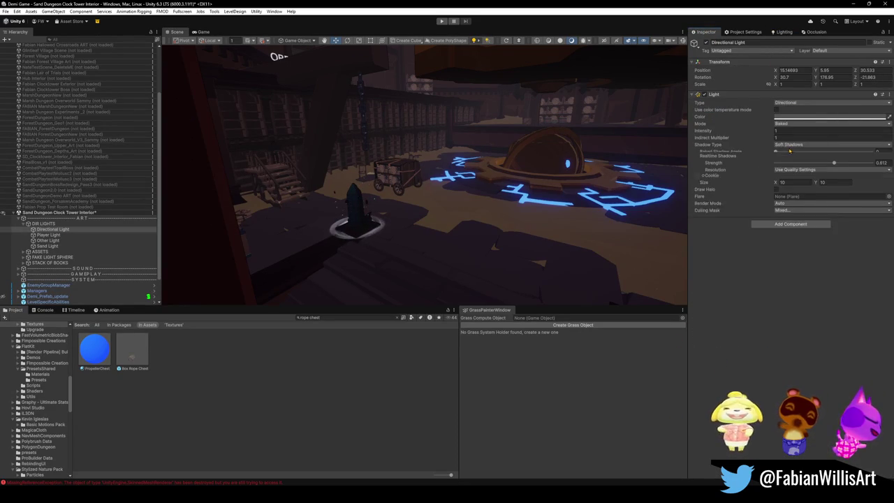
pyautogui.moveTo(461, 133)
pyautogui.mouseDown()
pyautogui.moveTo(482, 114)
pyautogui.moveTo(417, 98)
pyautogui.moveTo(452, 104)
pyautogui.moveTo(432, 100)
pyautogui.moveTo(441, 105)
pyautogui.mouseUp()
pyautogui.click(800, 123)
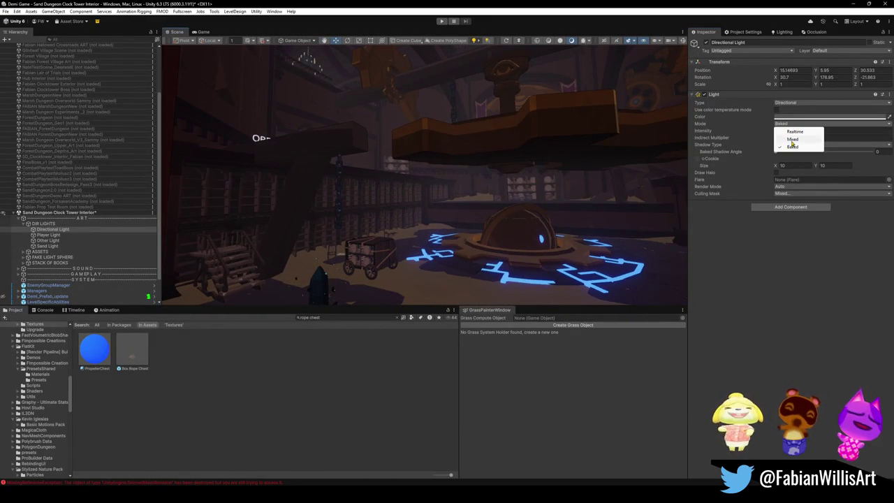
pyautogui.click(793, 139)
pyautogui.moveTo(531, 129)
pyautogui.mouseDown()
pyautogui.moveTo(562, 126)
pyautogui.moveTo(369, 118)
pyautogui.moveTo(176, 126)
pyautogui.moveTo(854, 128)
pyautogui.mouseUp()
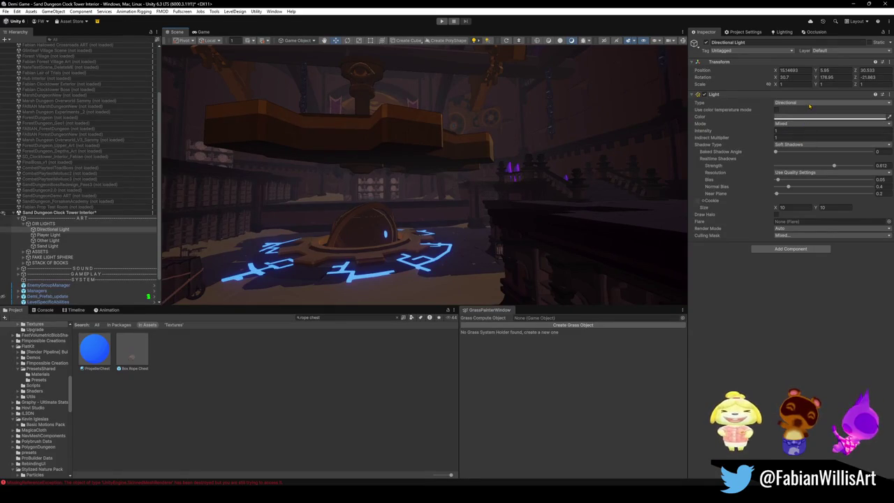
pyautogui.click(804, 123)
pyautogui.click(793, 146)
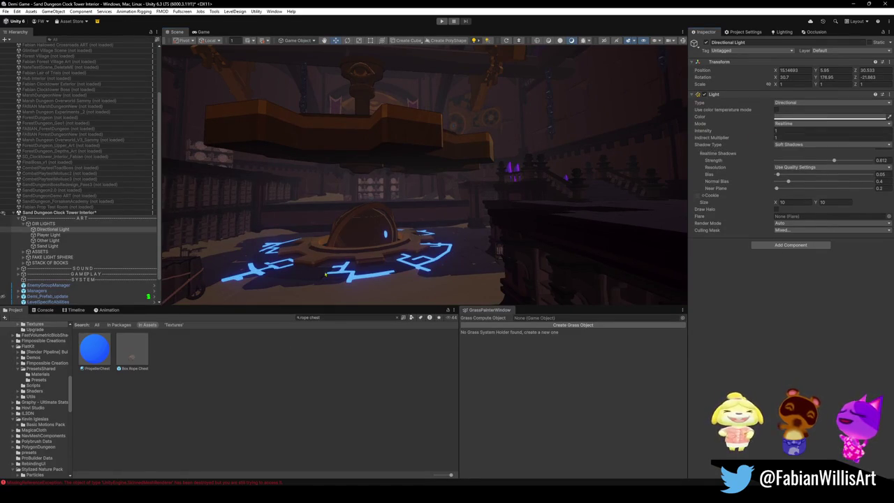
pyautogui.click(328, 394)
pyautogui.moveTo(507, 180)
pyautogui.mouseDown()
pyautogui.moveTo(219, 84)
pyautogui.moveTo(391, 161)
pyautogui.moveTo(461, 181)
pyautogui.moveTo(437, 183)
pyautogui.mouseUp()
# Toggle the Player, Other and Sand lights off and back on, then collapse DIR LIGHTS.
pyautogui.click(47, 246)
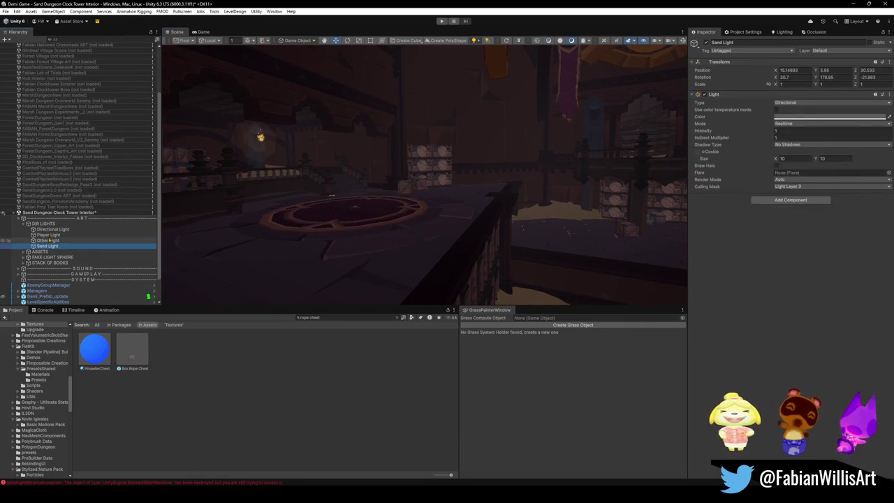
pyautogui.keyDown('shift'); pyautogui.click(48, 235); pyautogui.keyUp('shift')
pyautogui.click(697, 42)
pyautogui.moveTo(583, 137)
pyautogui.mouseDown()
pyautogui.moveTo(525, 133)
pyautogui.moveTo(466, 158)
pyautogui.moveTo(519, 160)
pyautogui.moveTo(536, 174)
pyautogui.moveTo(391, 161)
pyautogui.mouseUp()
pyautogui.hotkey('ctrl', 'z')
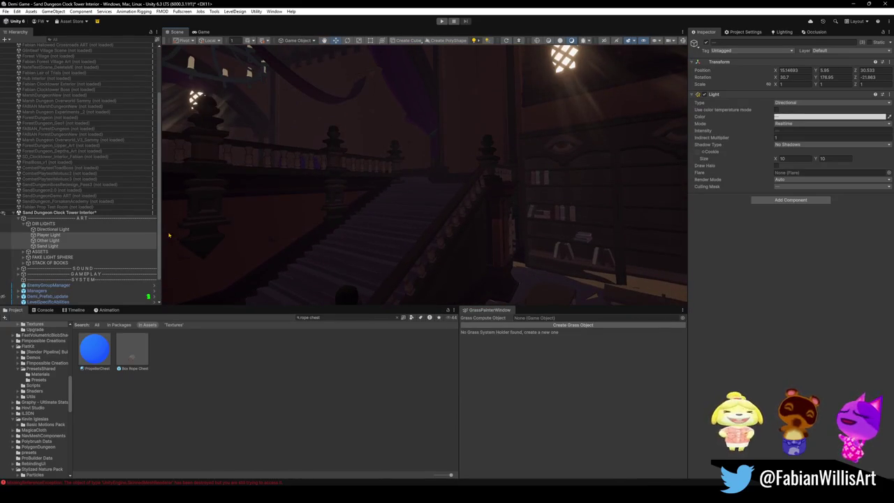
pyautogui.click(22, 226)
pyautogui.click(23, 223)
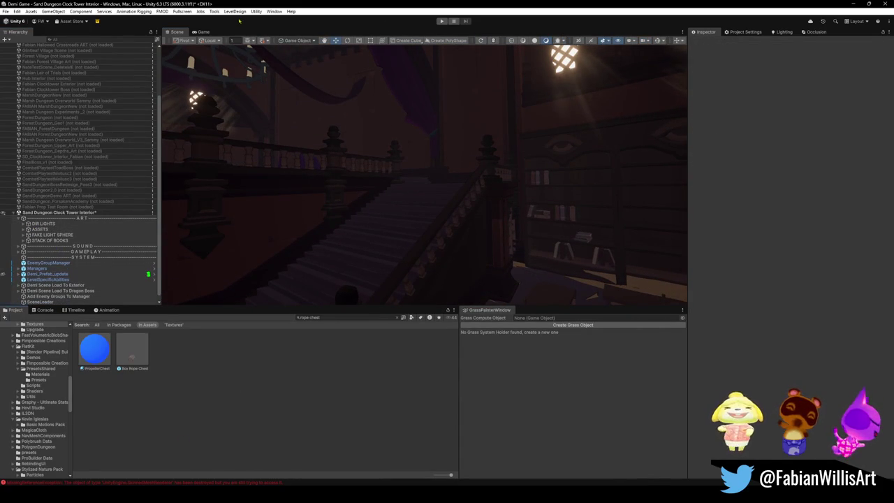
# Run Tools > ProBuilder > Actions > Strip All ProBuilder Scripts in Scene and confirm with Okay.
pyautogui.click(214, 11)
pyautogui.click(214, 12)
pyautogui.click(215, 12)
pyautogui.moveTo(238, 61)
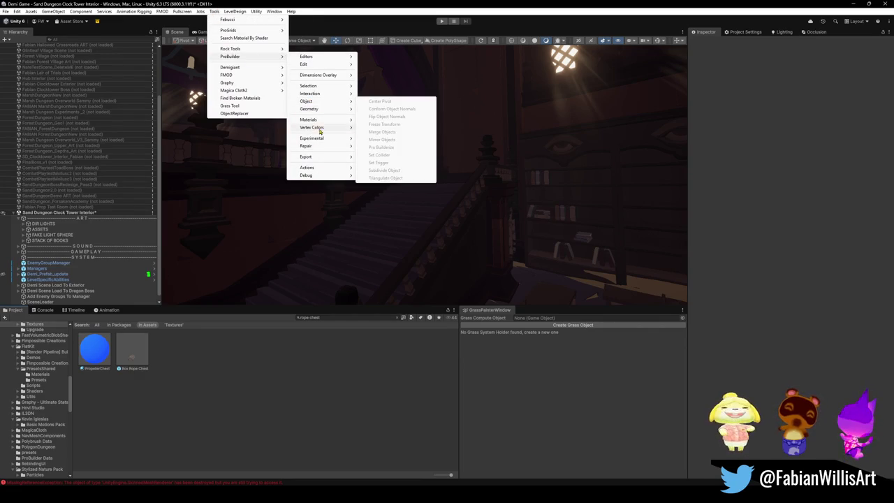
pyautogui.moveTo(327, 140)
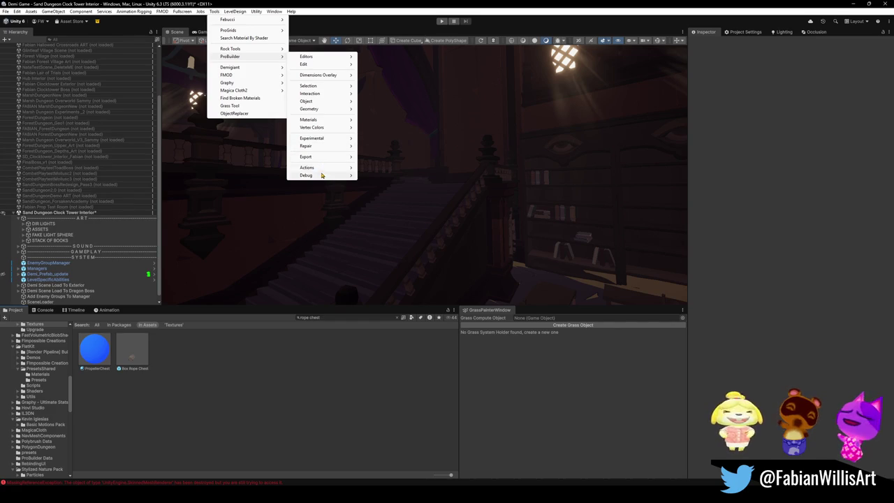
pyautogui.moveTo(341, 170)
pyautogui.click(374, 168)
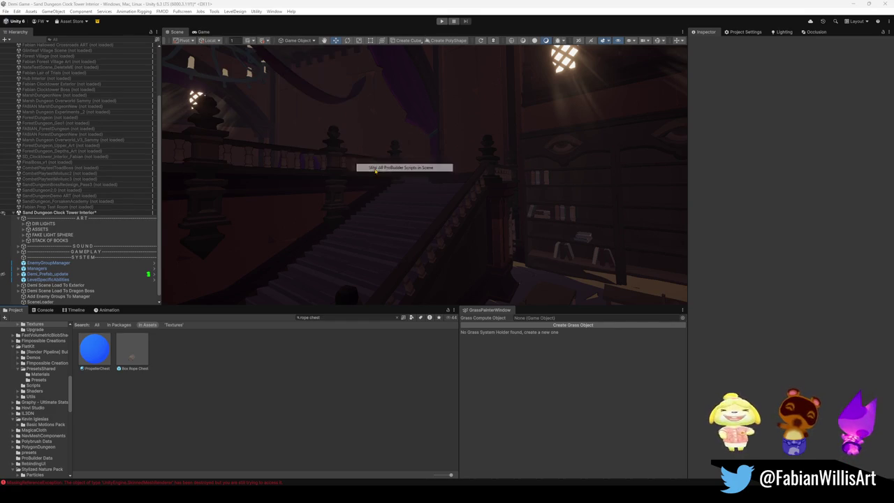
pyautogui.click(465, 260)
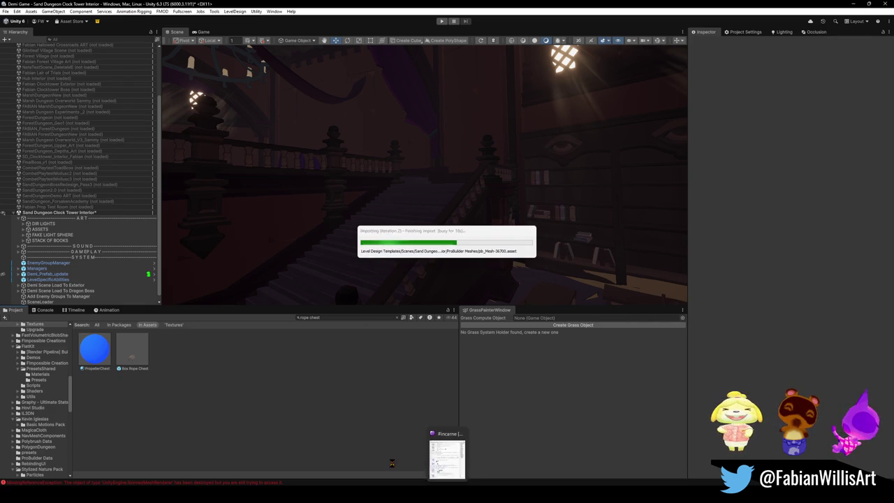
# Scroll through the Demi-Game repository's changed pb_Mesh files in GitHub Desktop, then return to Unity.
pyautogui.hotkey('alt', 'Tab')
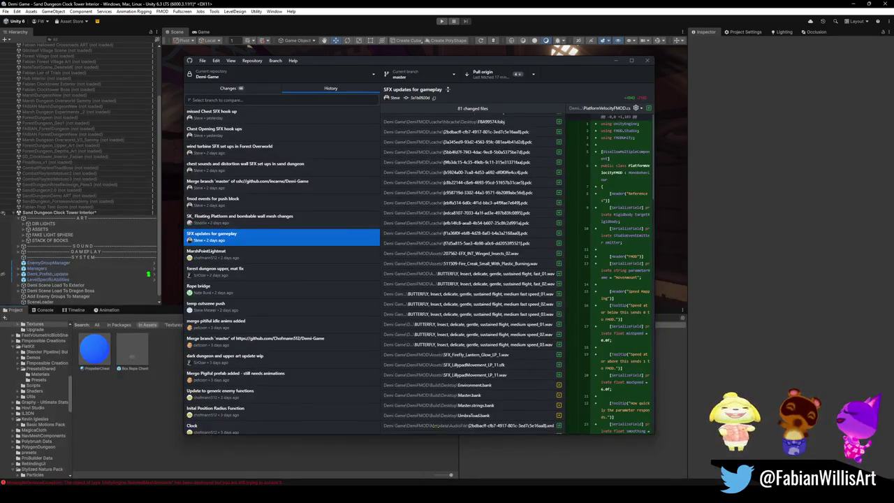
pyautogui.click(236, 88)
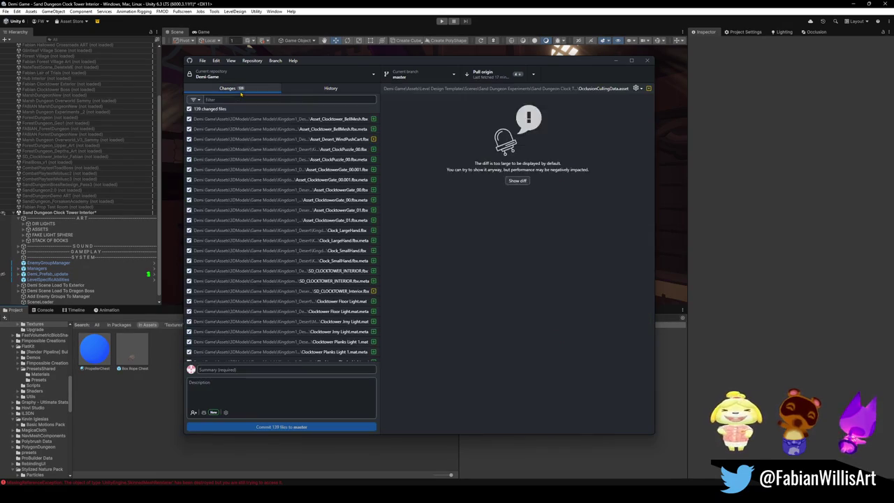
pyautogui.scroll(-3, 330, 303)
pyautogui.scroll(-3, 325, 301)
pyautogui.scroll(-5, 319, 270)
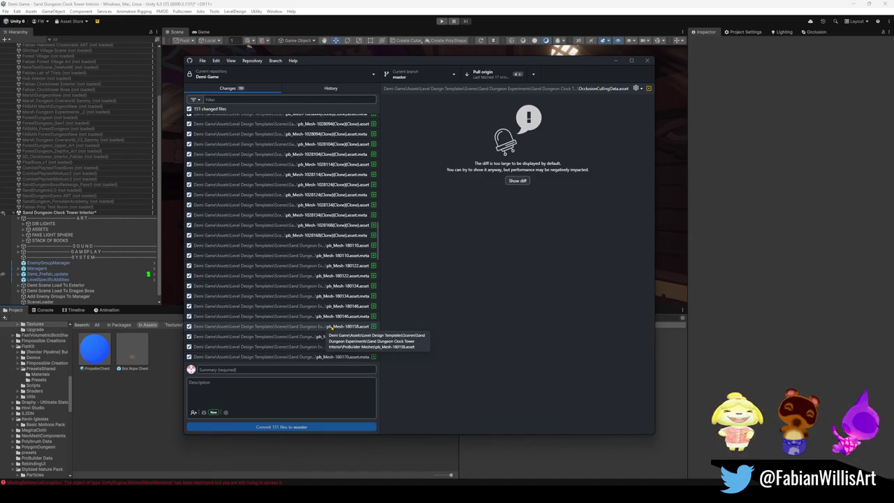
pyautogui.click(153, 414)
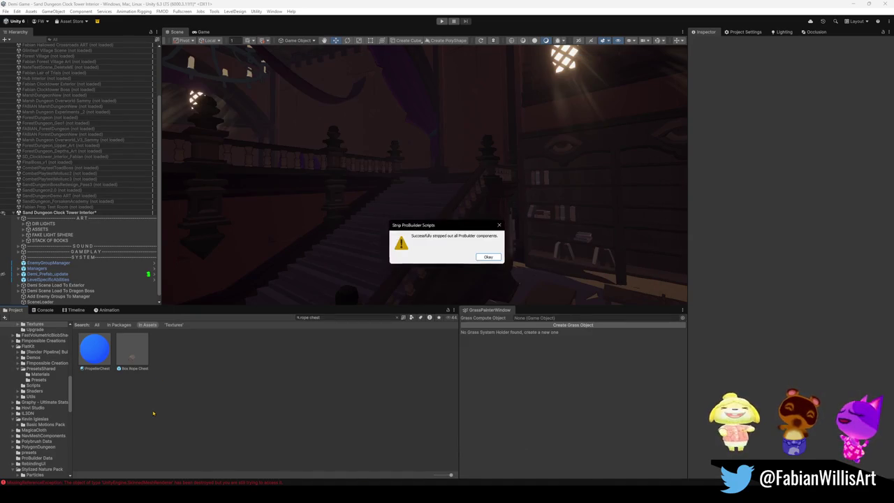
# Dismiss the strip message, clear the Hierarchy search, save the scene, and pull origin in GitHub Desktop.
pyautogui.press('Return')
pyautogui.write('pro')
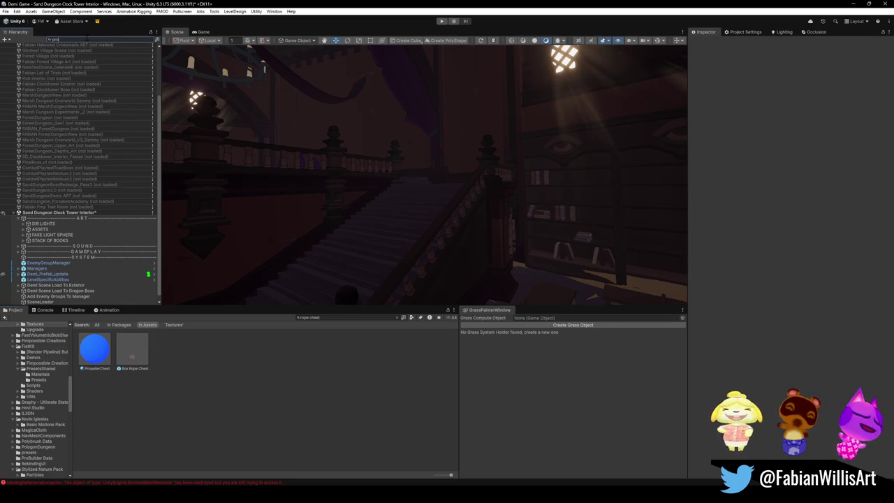
pyautogui.write('b')
pyautogui.press('Escape')
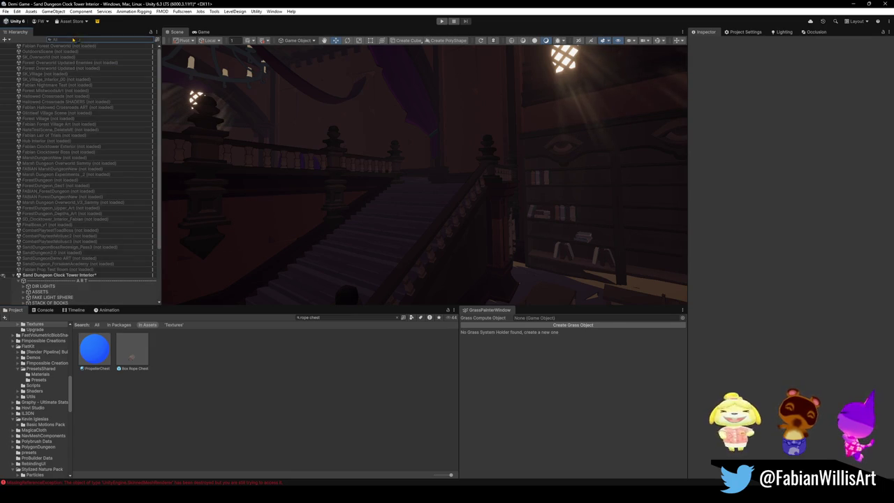
pyautogui.moveTo(420, 231)
pyautogui.mouseDown()
pyautogui.moveTo(489, 228)
pyautogui.moveTo(220, 226)
pyautogui.moveTo(293, 209)
pyautogui.moveTo(361, 250)
pyautogui.moveTo(475, 246)
pyautogui.moveTo(523, 226)
pyautogui.moveTo(483, 222)
pyautogui.moveTo(485, 206)
pyautogui.moveTo(464, 214)
pyautogui.moveTo(339, 202)
pyautogui.moveTo(277, 50)
pyautogui.mouseUp()
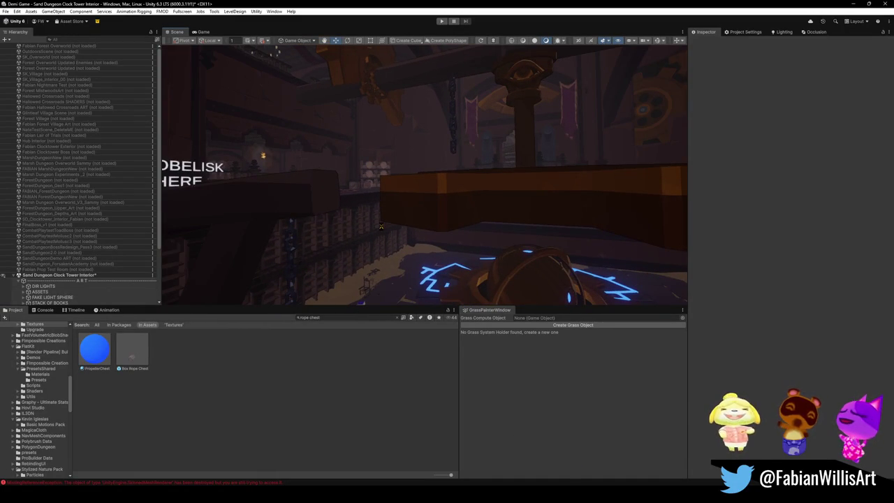
pyautogui.hotkey('ctrl', 's')
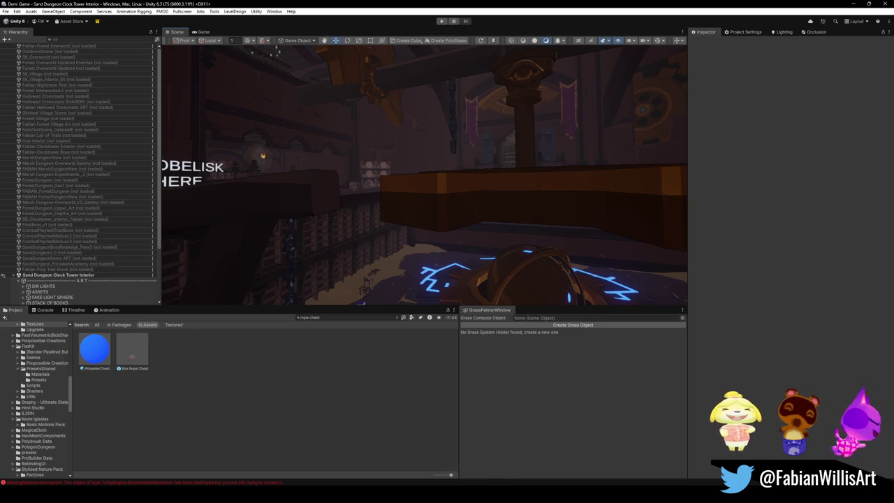
pyautogui.hotkey('alt', 'Tab')
pyautogui.click(489, 74)
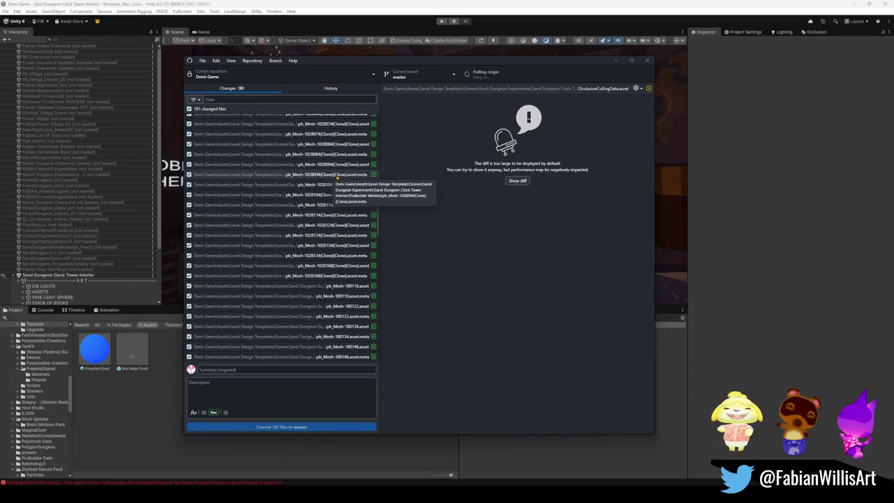
# Switch back to Unity for the asset import and start Play mode.
pyautogui.click(747, 147)
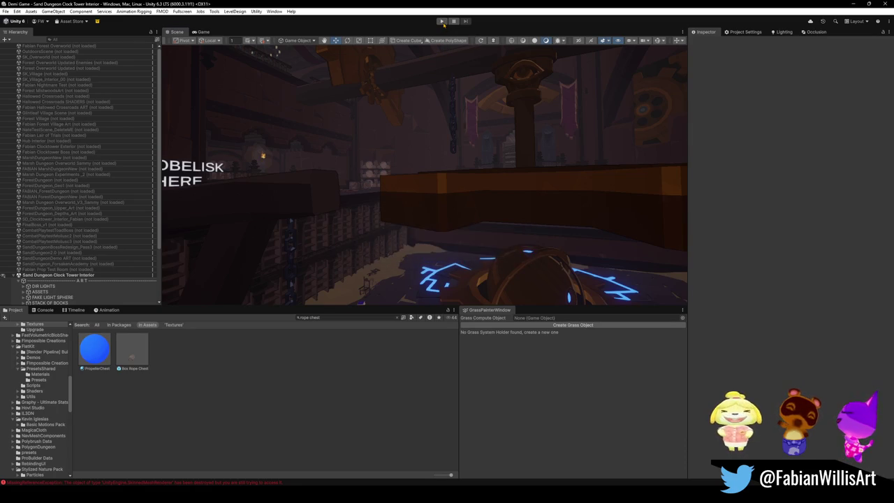
pyautogui.click(442, 21)
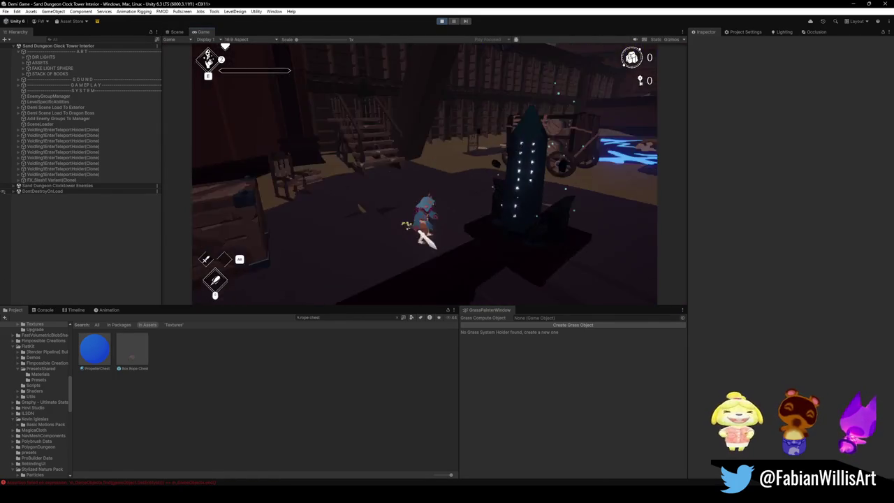
# Make the Game view fullscreen with F10 during the play-test.
pyautogui.press('F10')
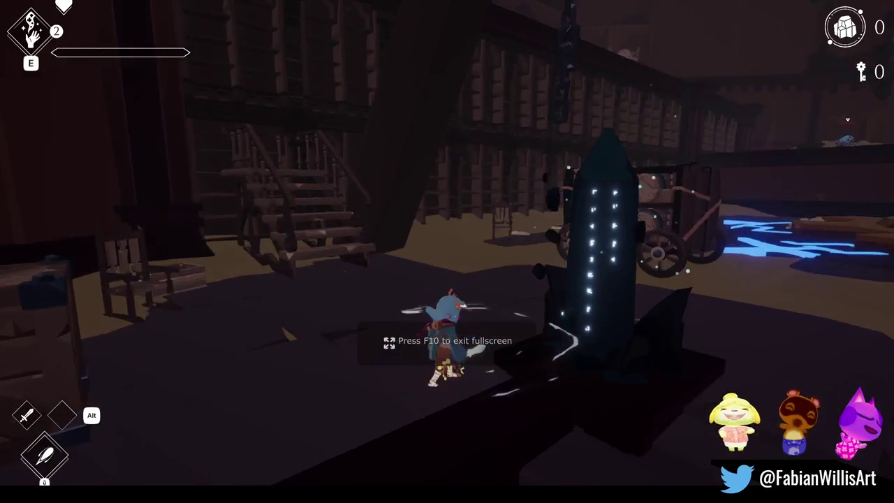
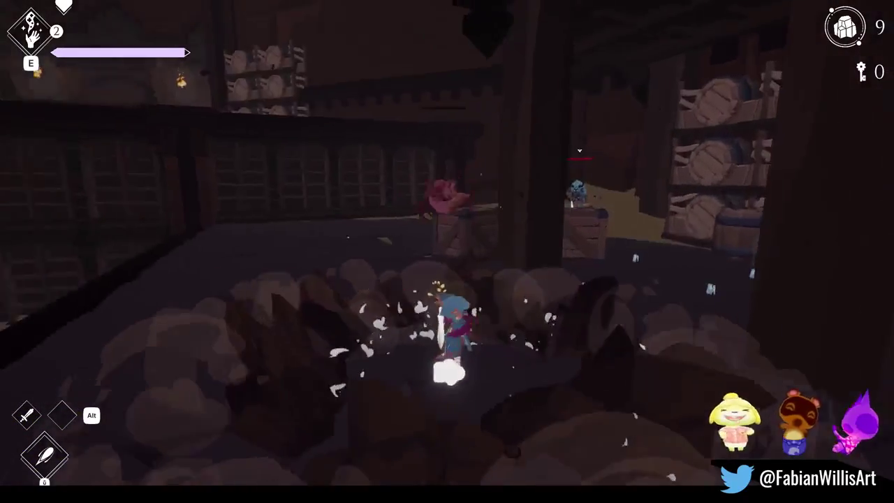
# Pause the game demo to bring up the Continue / Options / Main Menu screen.
pyautogui.press('Escape')
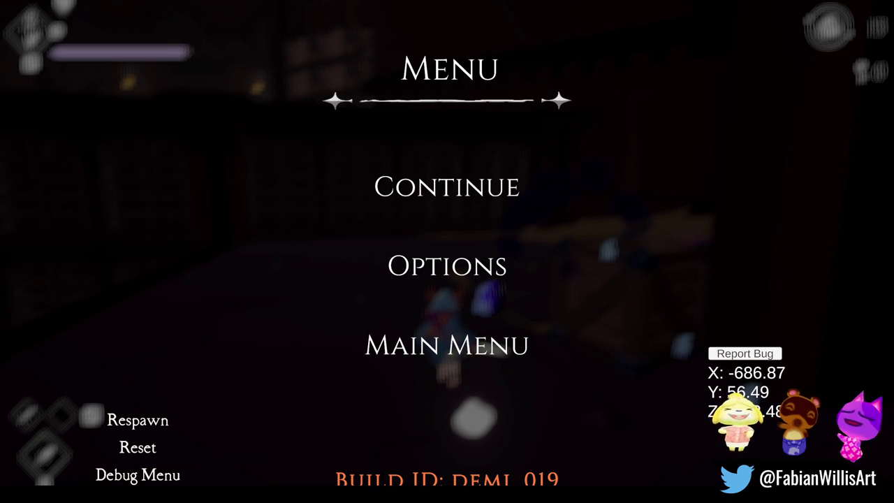
# Resume play, defeat the blue enemy and collect its dropped shards.
pyautogui.click(447, 186)
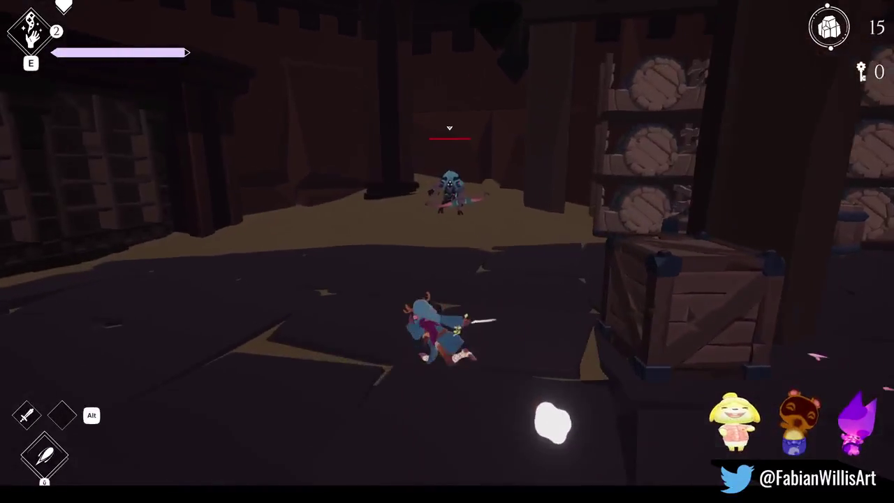
pyautogui.press('w')
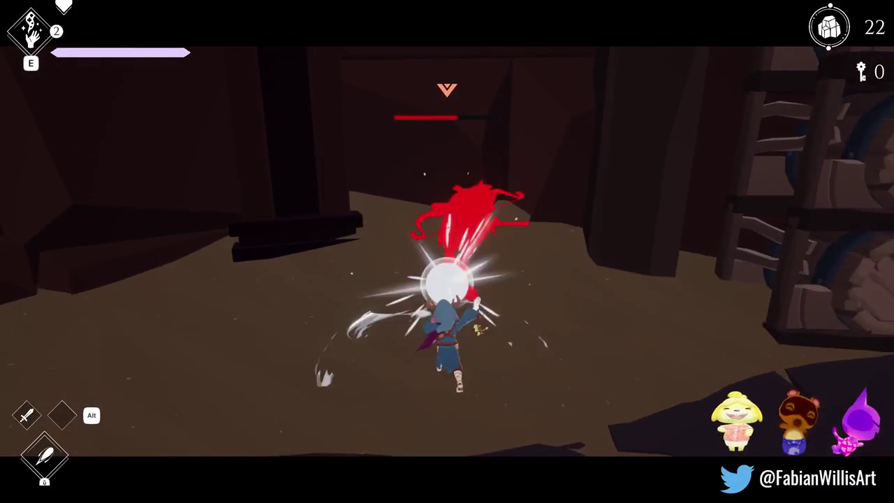
pyautogui.press('w')
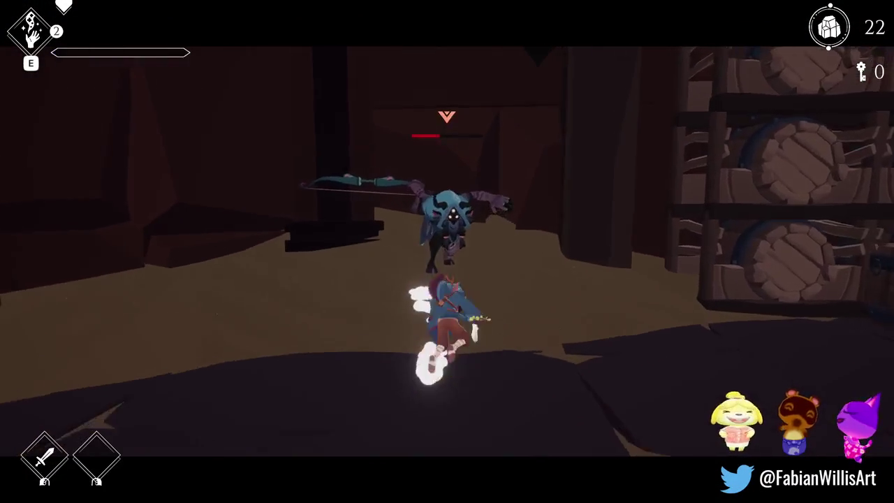
pyautogui.press('w')
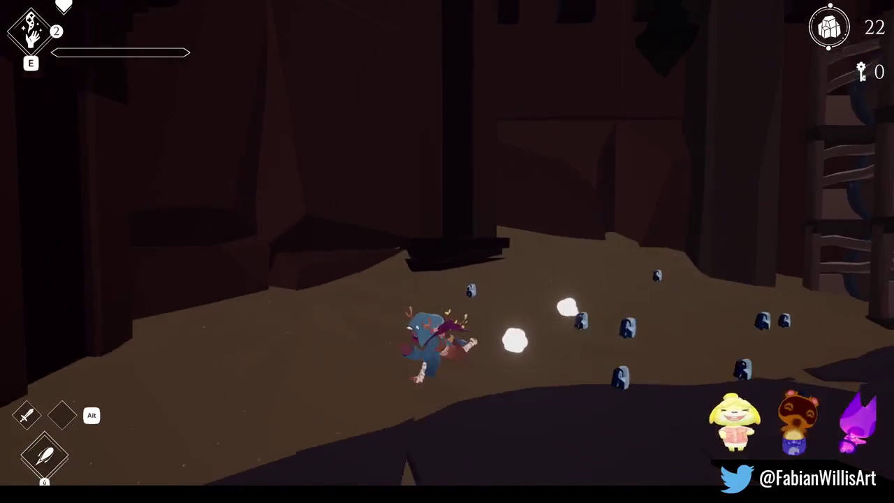
pyautogui.press('w')
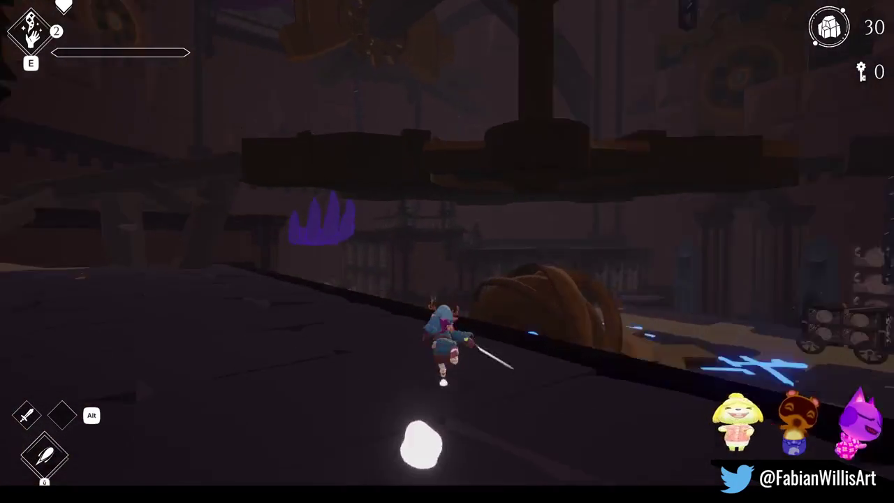
# Run along the walkway and beam, jump to the cog platform, reach the rune floor, then pause and resume.
pyautogui.press('w')
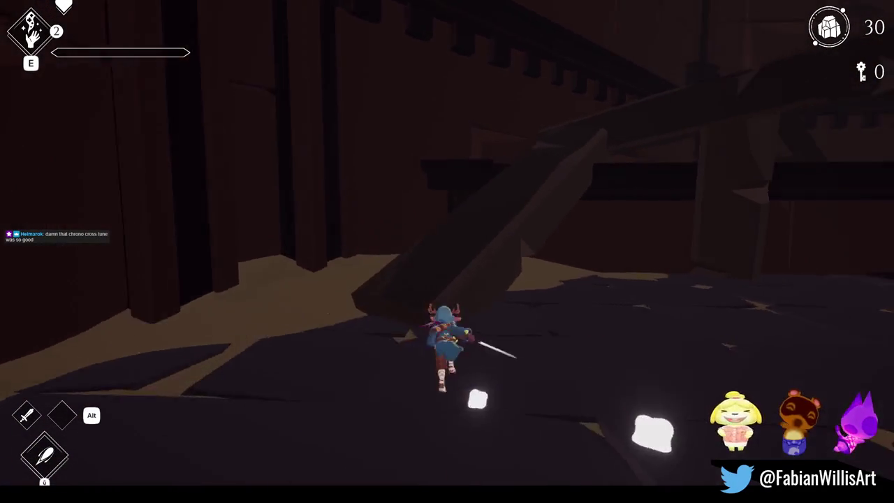
pyautogui.press('w')
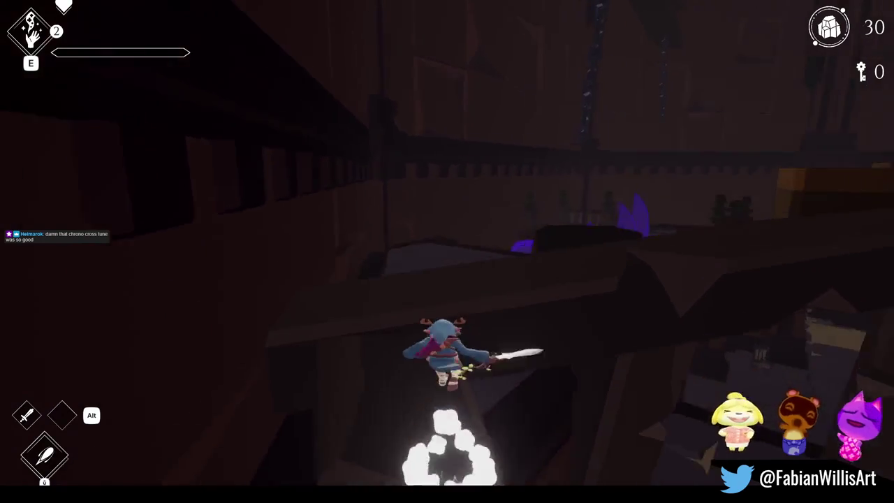
pyautogui.press('w')
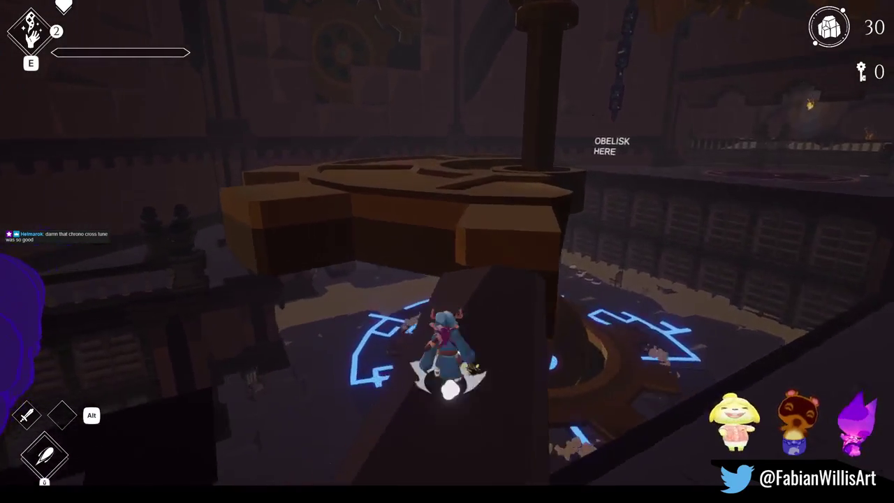
pyautogui.press('space')
pyautogui.press('w')
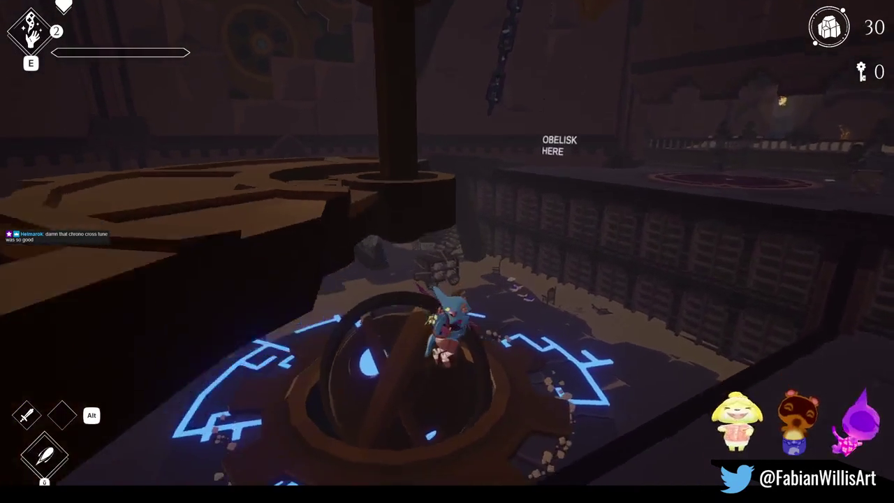
pyautogui.press('w')
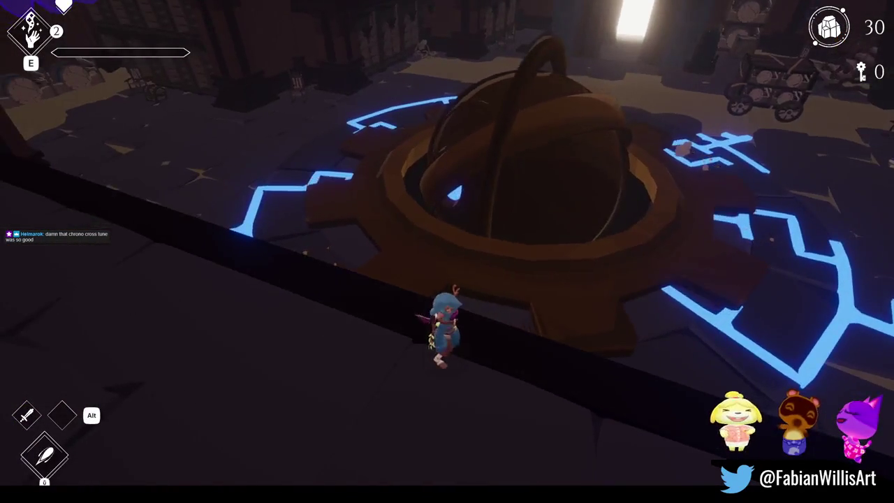
pyautogui.press('w')
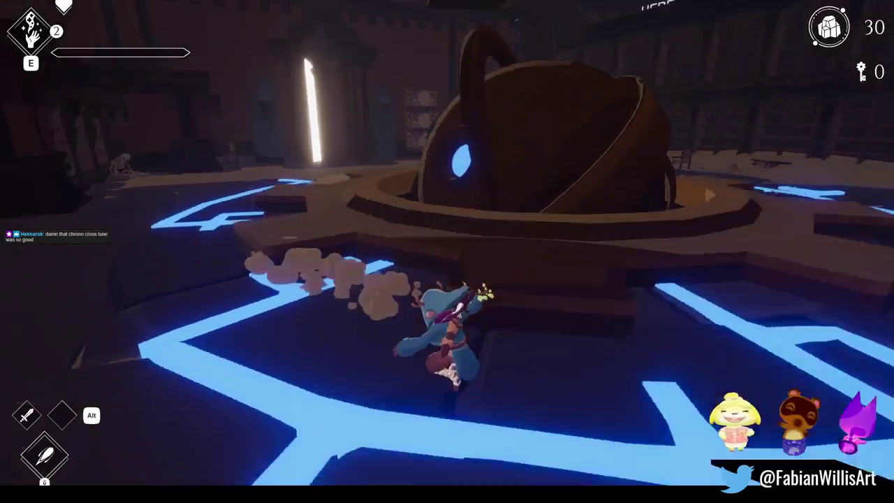
pyautogui.press('w')
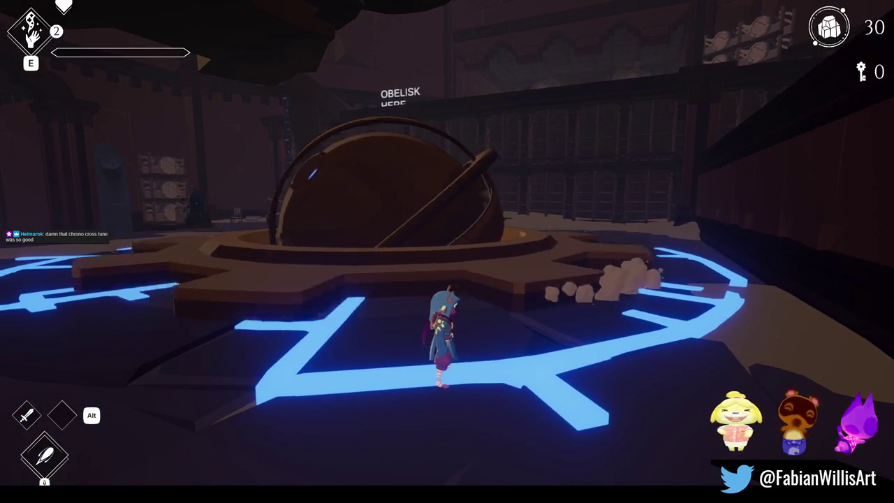
pyautogui.press('Escape')
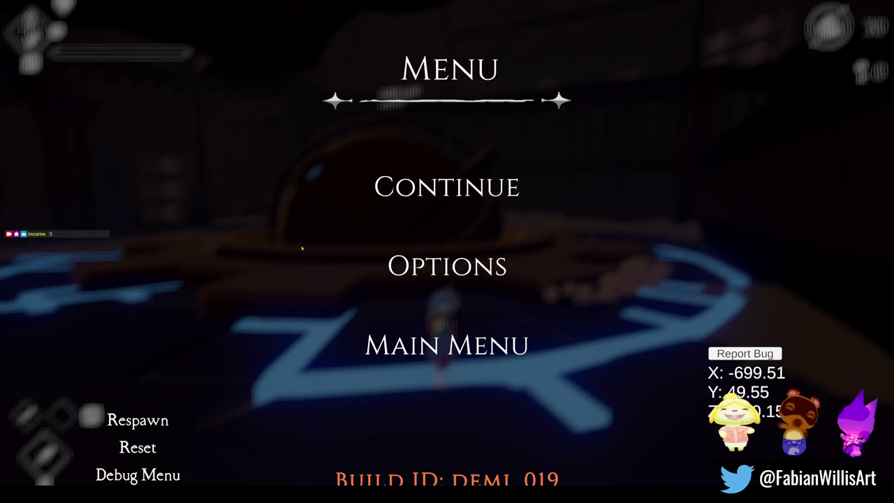
pyautogui.click(396, 195)
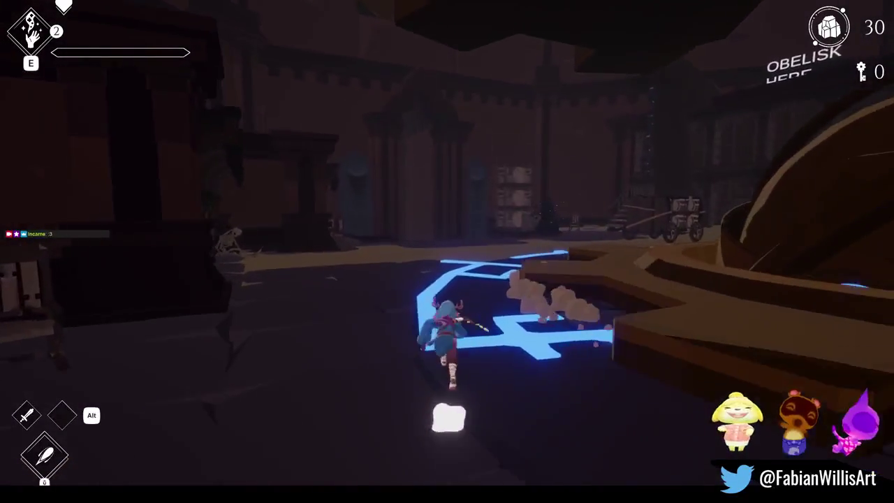
# Run around the obelisk dome to the wagon and jump onto its top.
pyautogui.press('w')
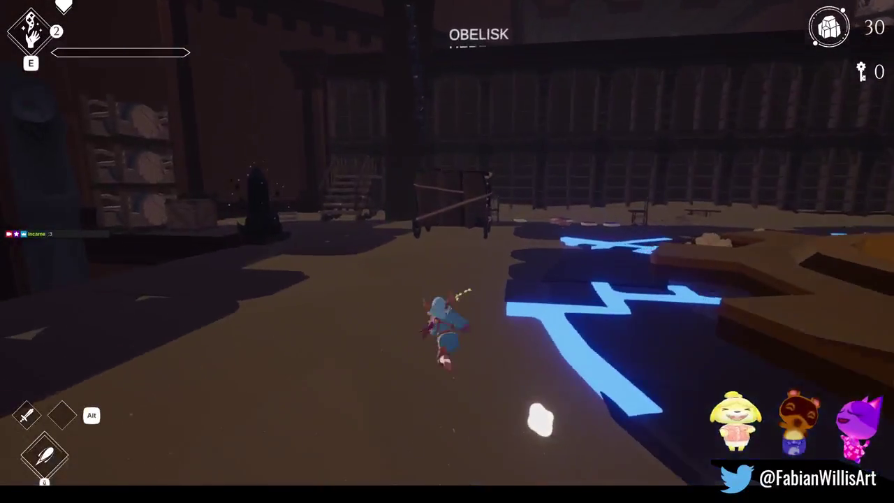
pyautogui.press('w')
pyautogui.press('s')
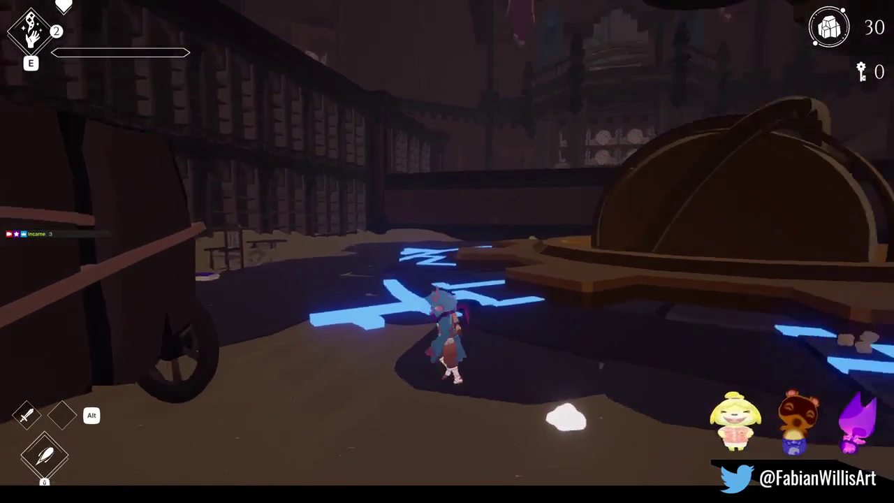
pyautogui.press('w')
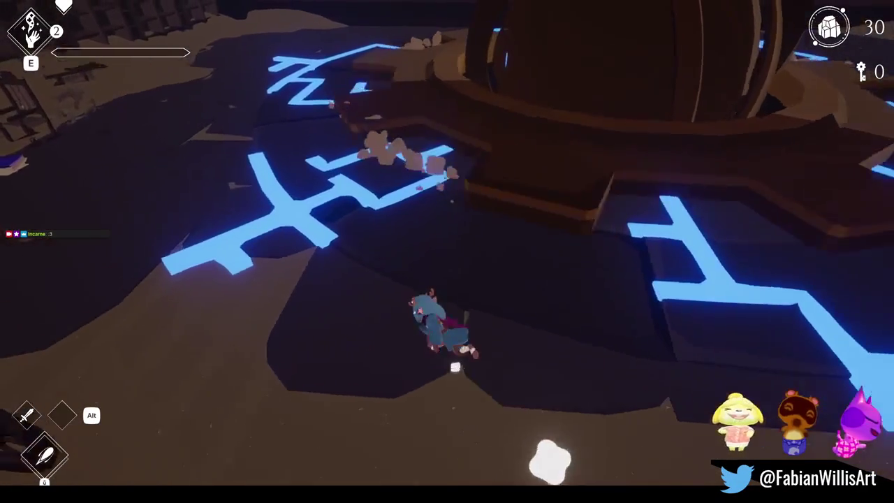
pyautogui.press('w')
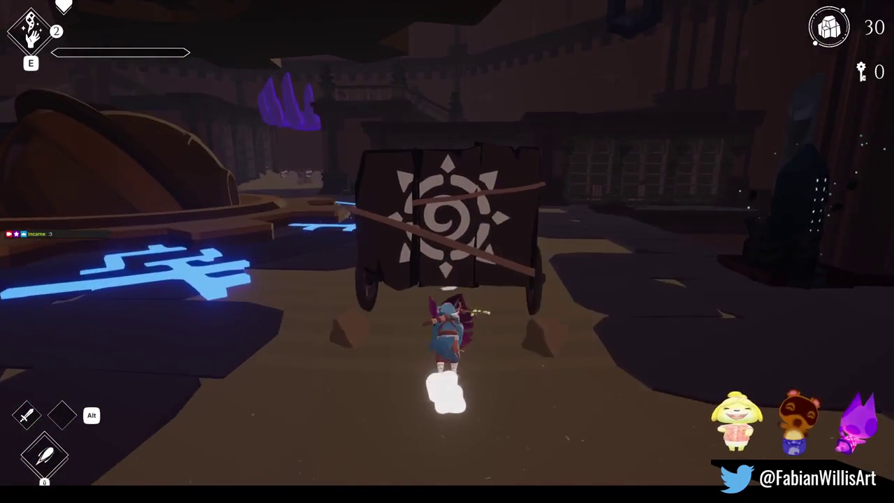
pyautogui.press('d')
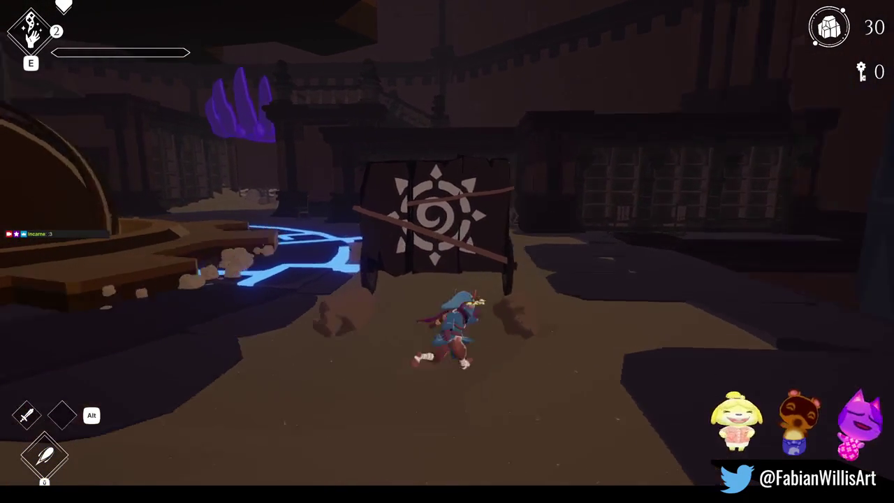
pyautogui.press('w')
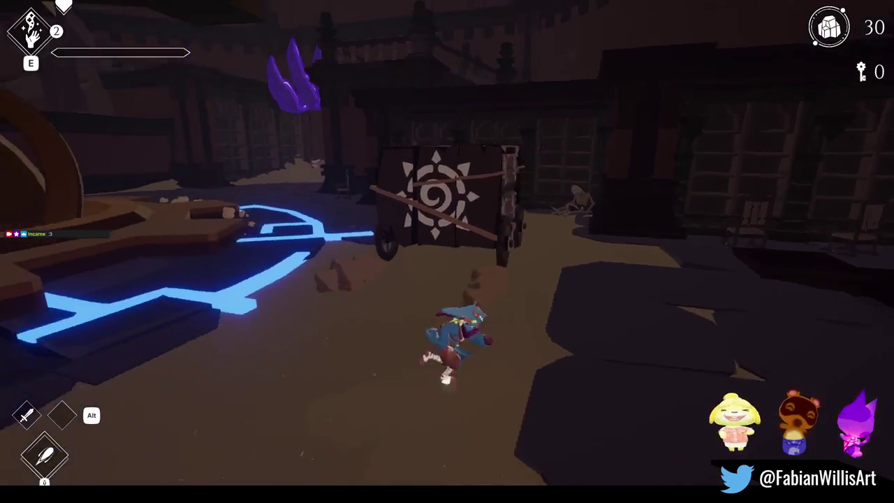
pyautogui.press('space')
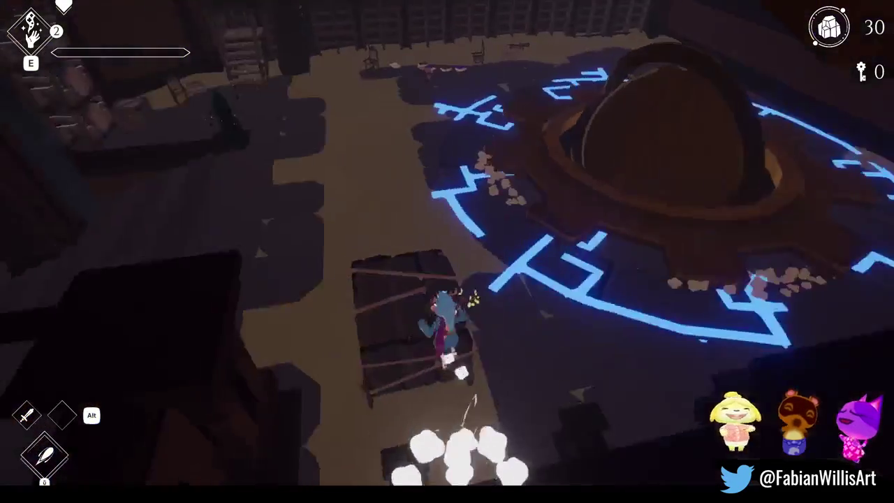
# Run past the purple crystal and climb the ledge, then roll and jump to the red circle.
pyautogui.press('w')
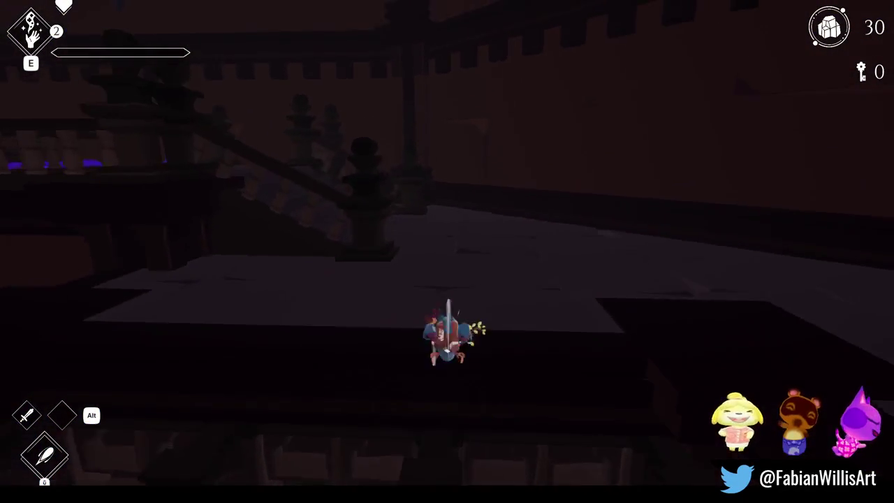
pyautogui.press('w')
pyautogui.press('w')
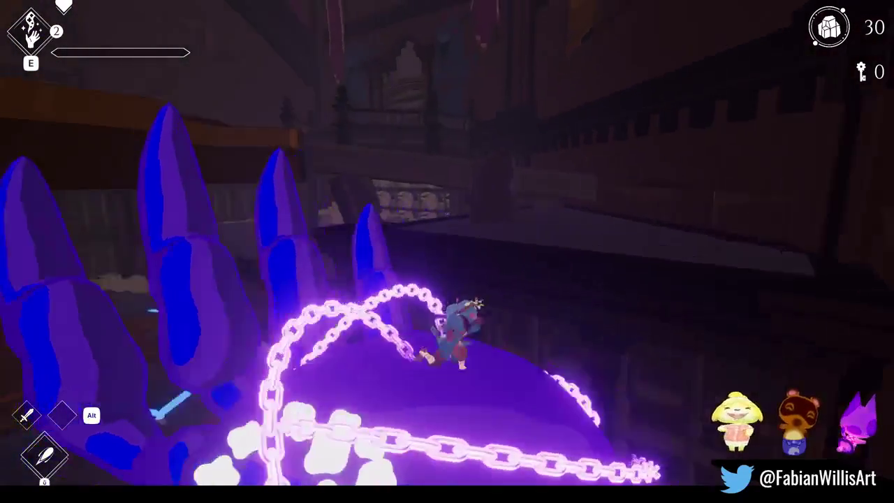
pyautogui.press('w')
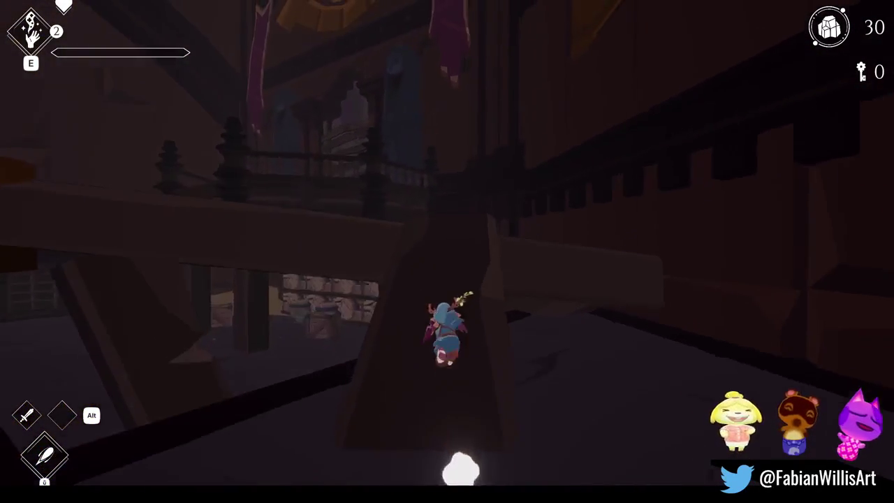
pyautogui.press('w')
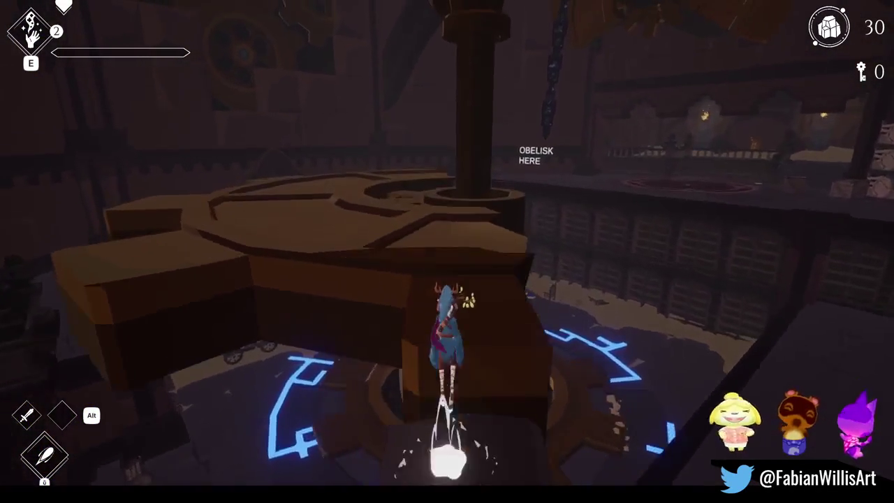
pyautogui.press('space')
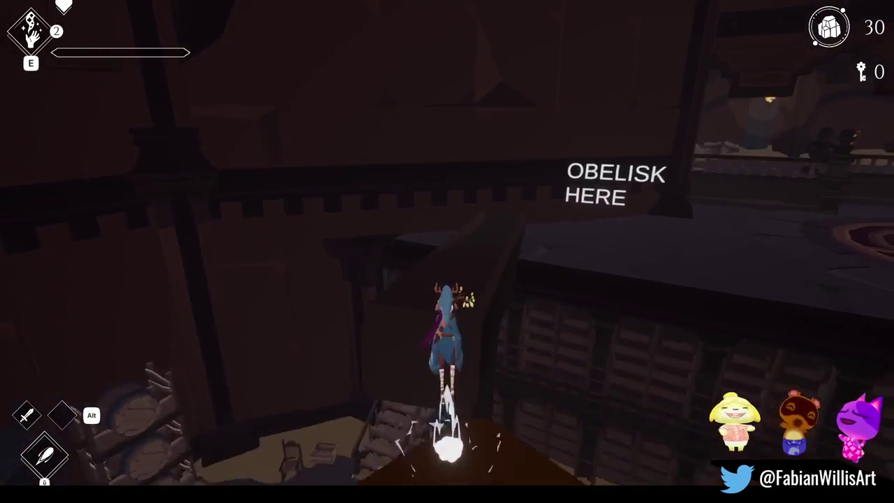
pyautogui.press('space')
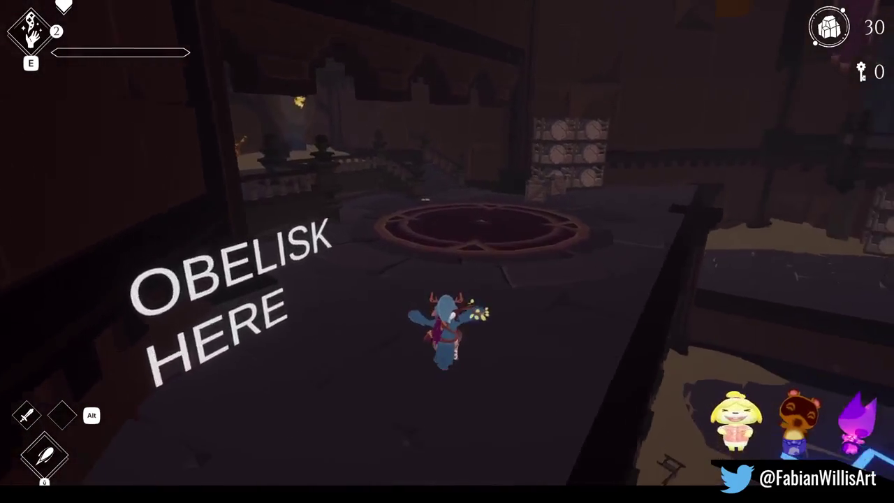
pyautogui.press('space')
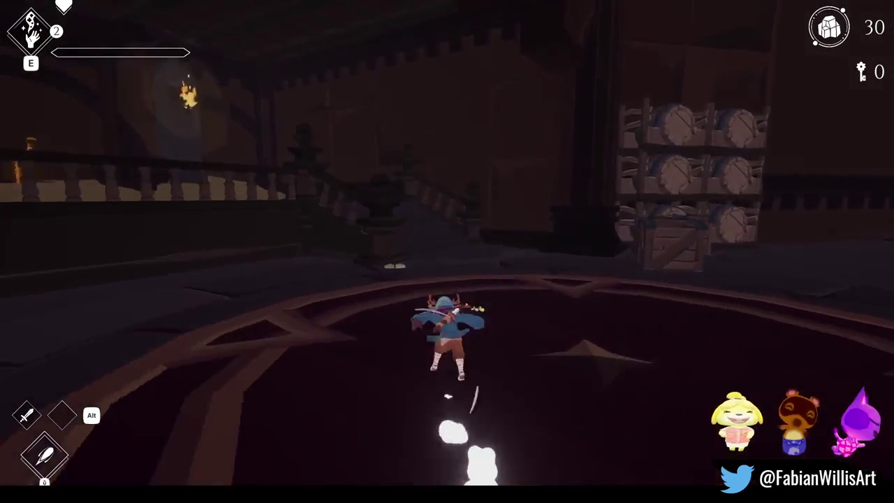
# Run through the torch-lit room and across the wooden gear structure onto the balcony.
pyautogui.press('w')
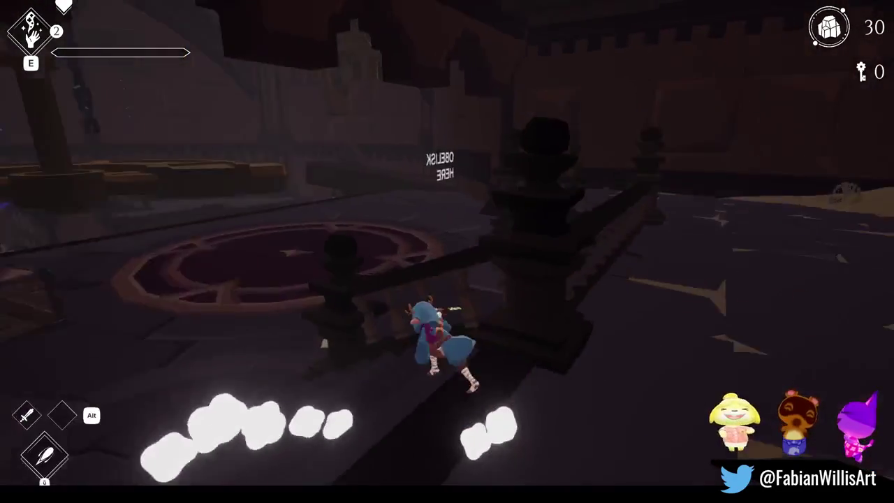
pyautogui.press('w')
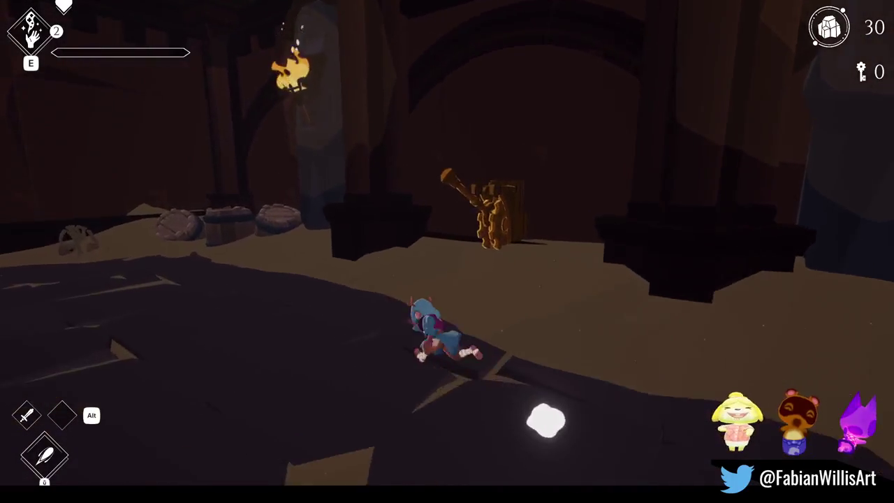
pyautogui.press('w')
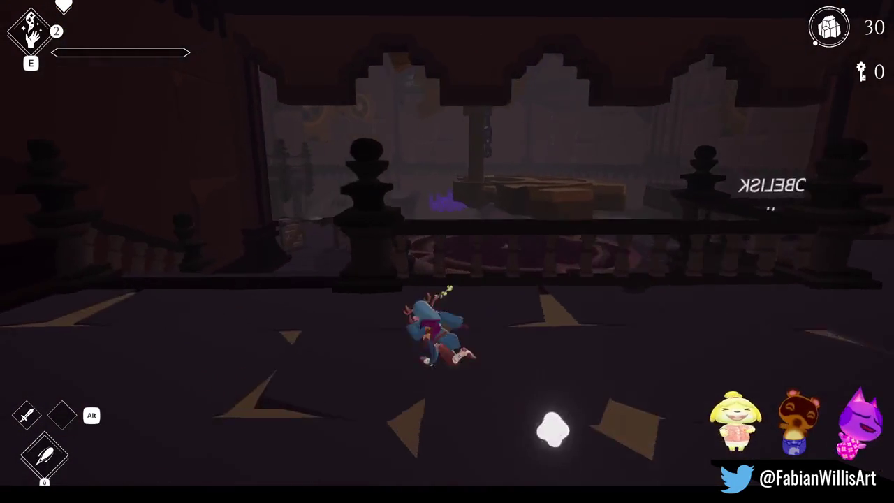
pyautogui.press('w')
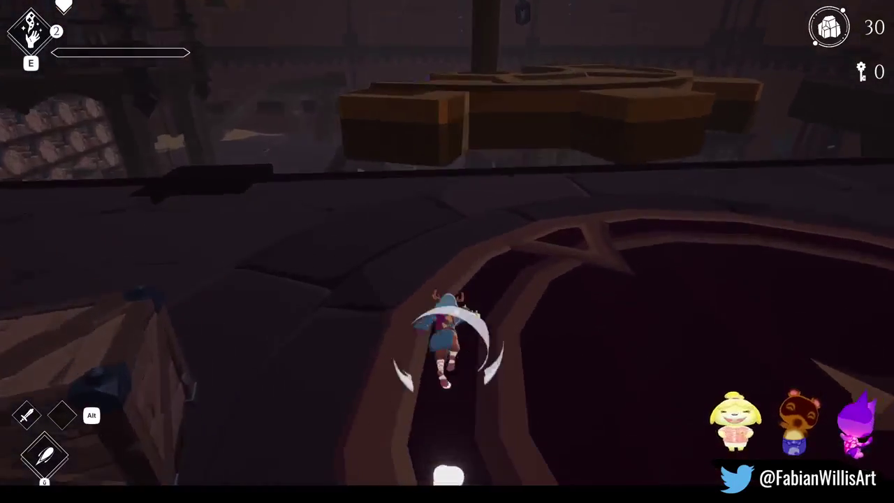
pyautogui.press('w')
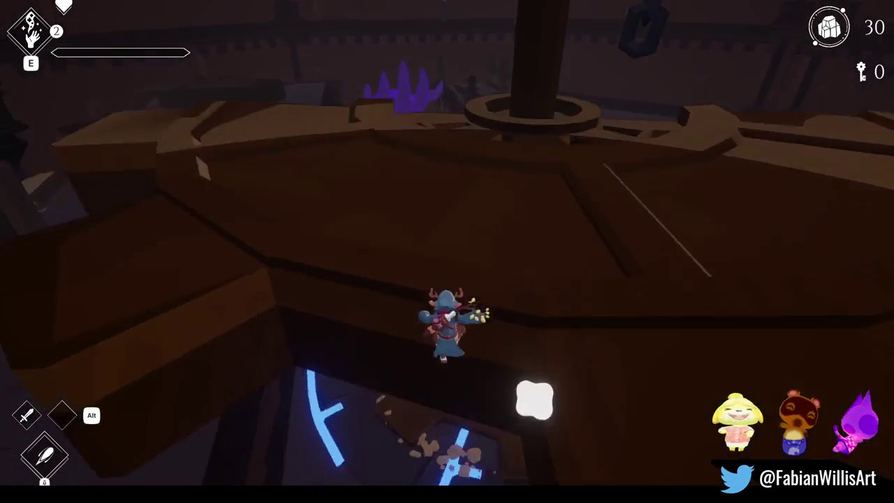
pyautogui.press('w')
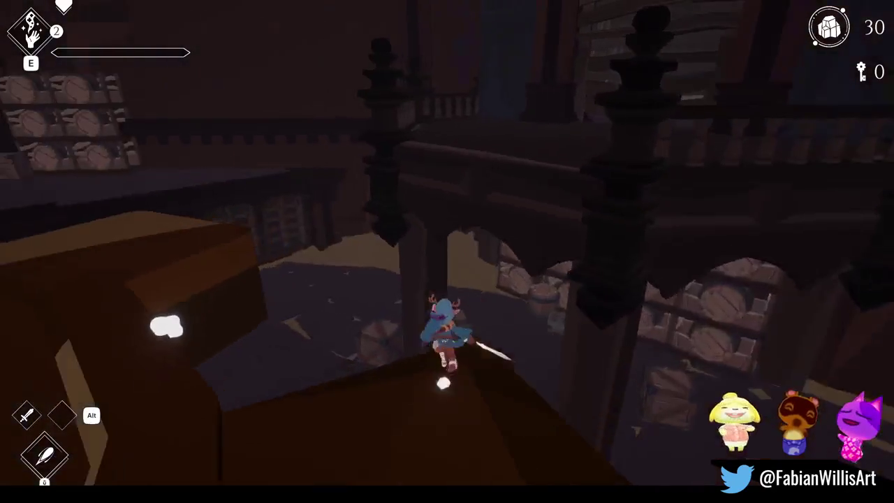
pyautogui.press('w')
pyautogui.press('w')
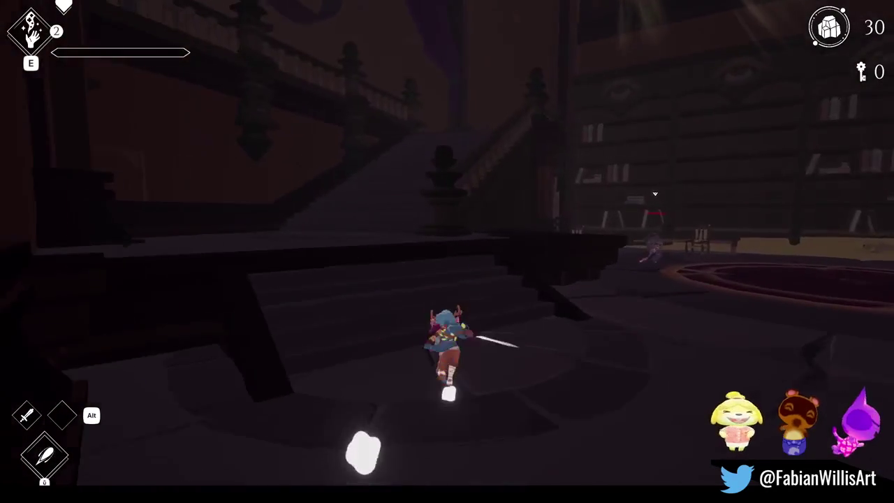
# Descend the library hall stairs, flee the shadow hand into the doorway and cross the platform.
pyautogui.press('w')
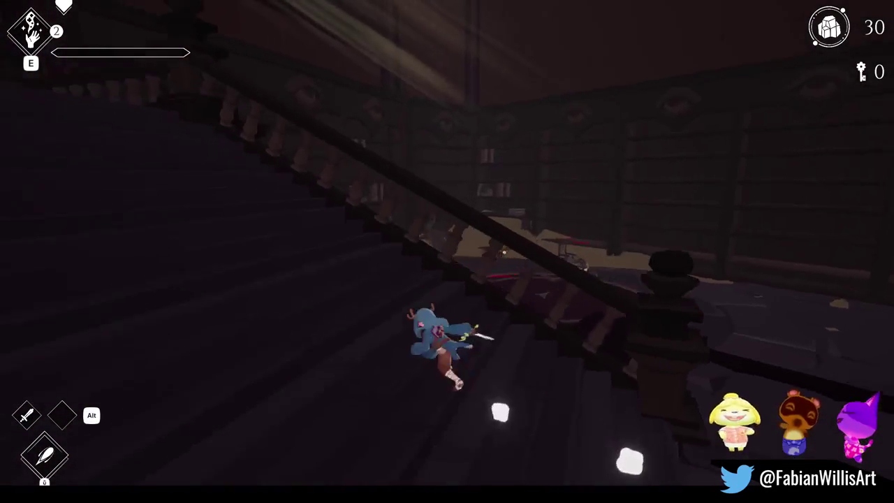
pyautogui.press('w')
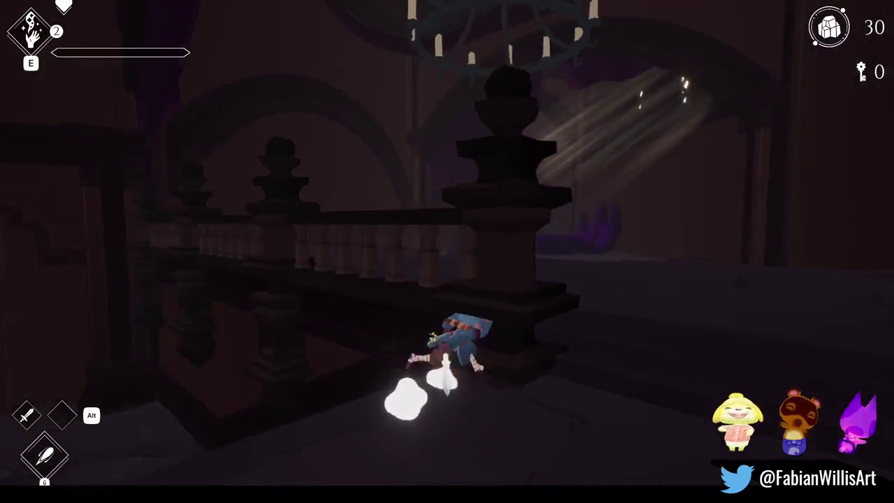
pyautogui.press('w')
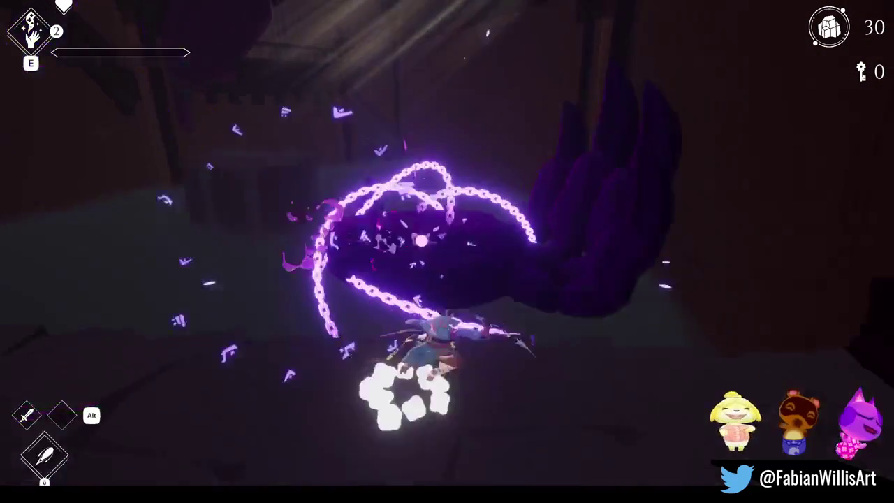
pyautogui.press('w')
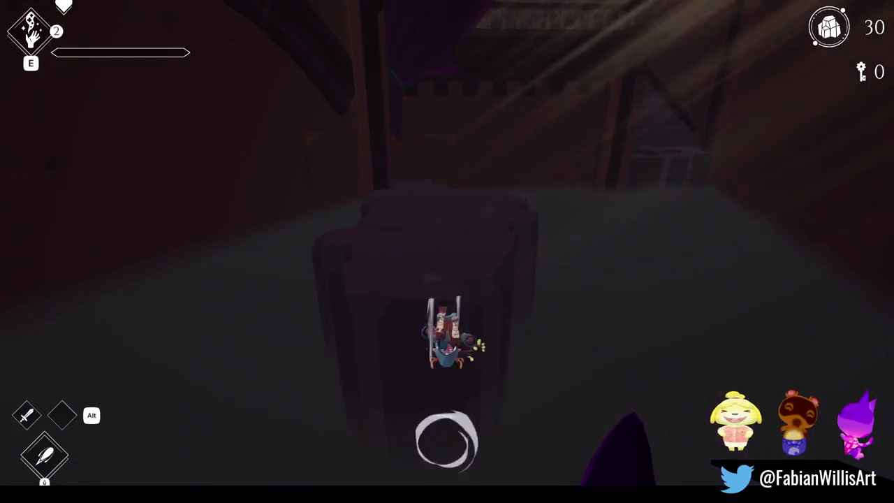
pyautogui.press('w')
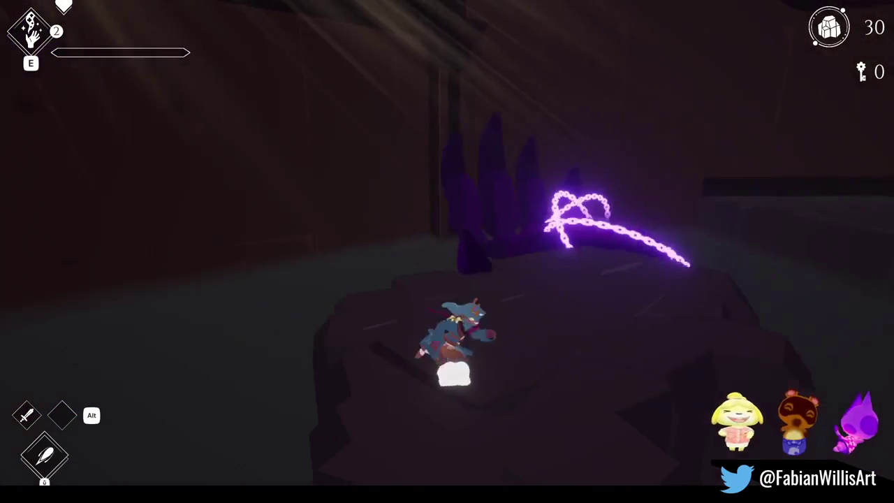
# Break free of the chains and climb the stairs across the gear-floor landing to the doorway.
pyautogui.press('w')
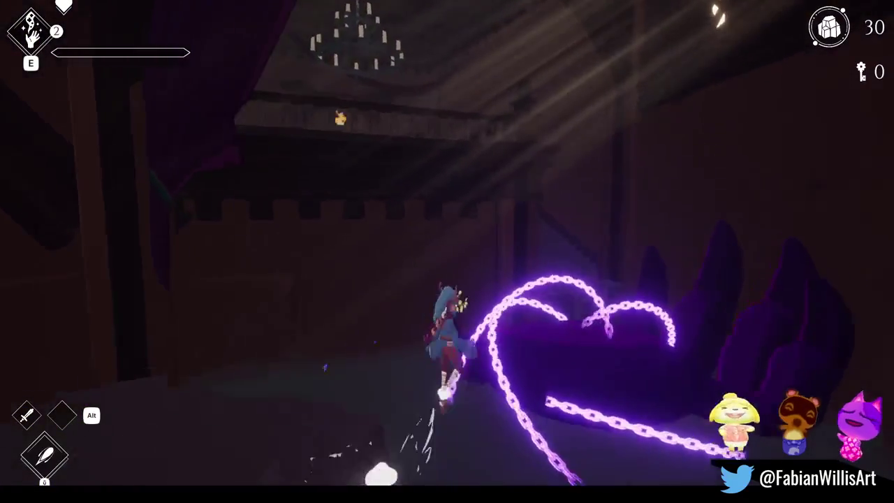
pyautogui.press('w')
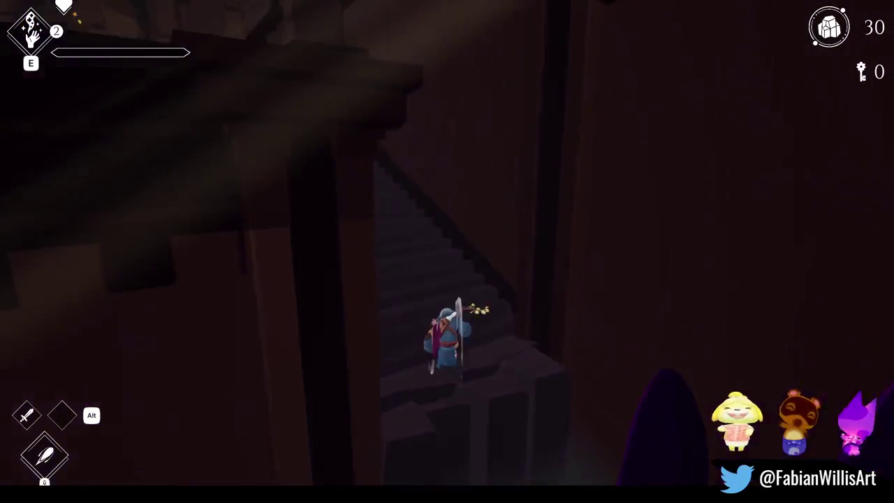
pyautogui.press('w')
pyautogui.press('w')
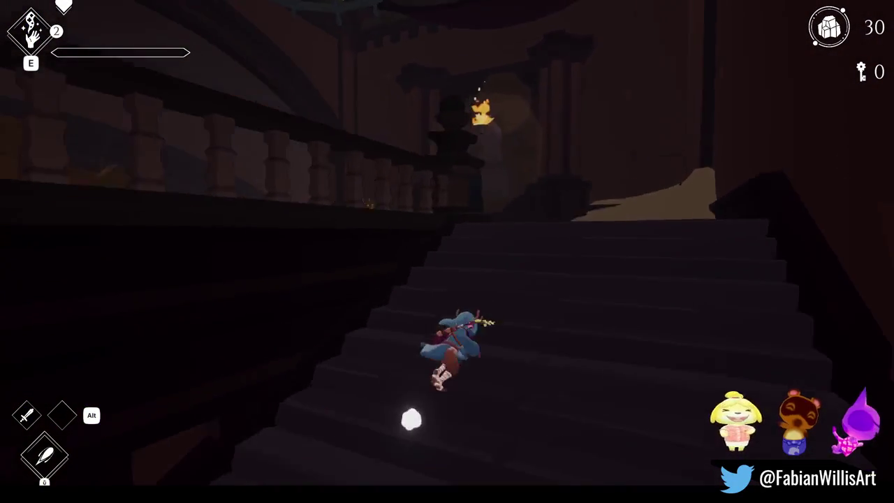
pyautogui.press('w')
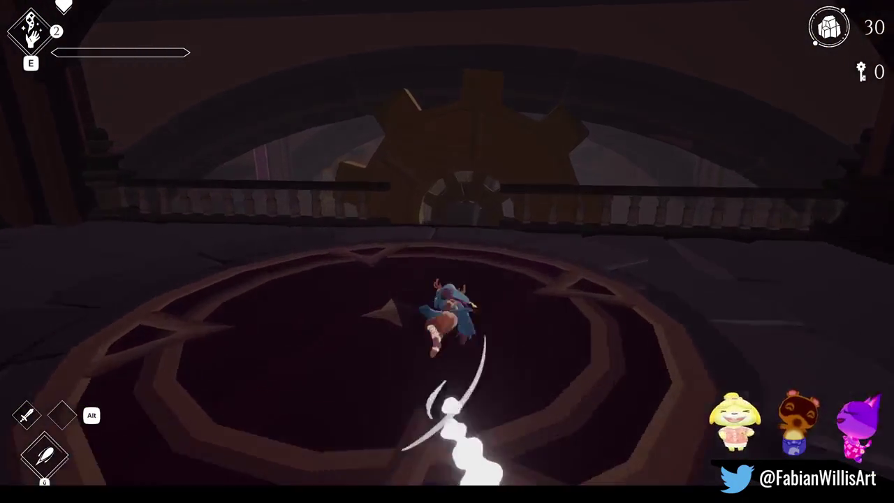
pyautogui.press('w')
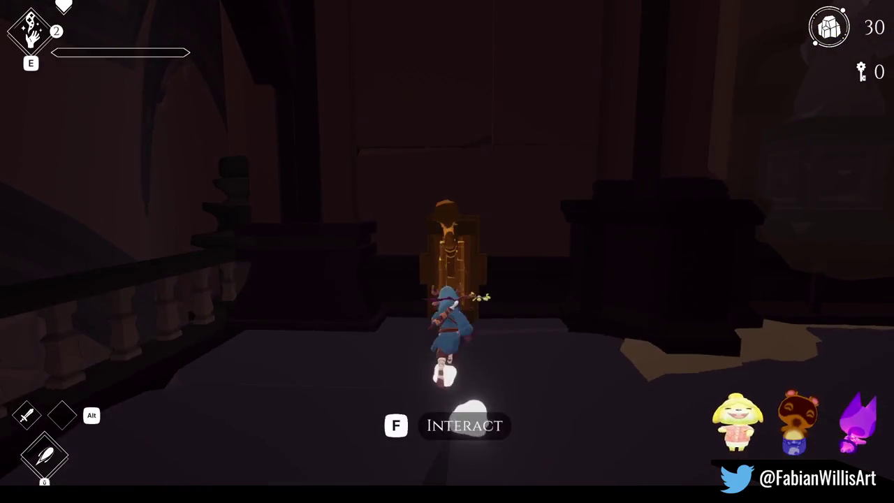
# Run the narrow beam past the large gear to the eye-archway door.
pyautogui.press('w')
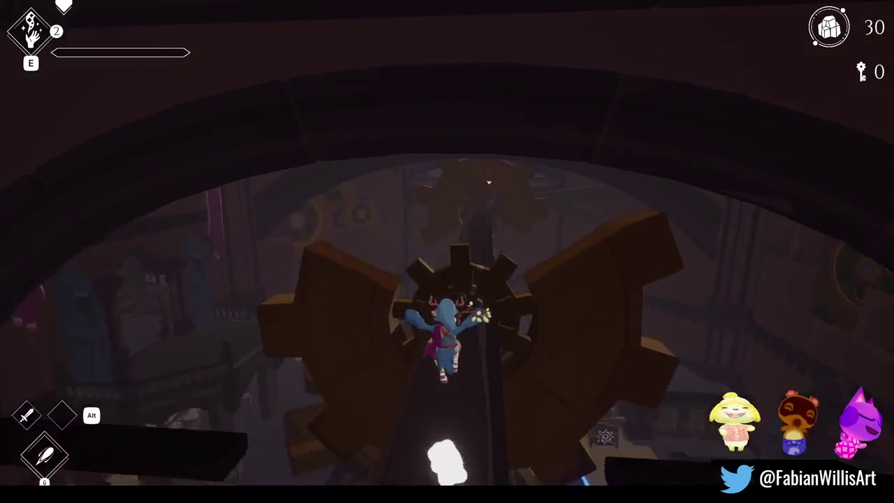
pyautogui.press('w')
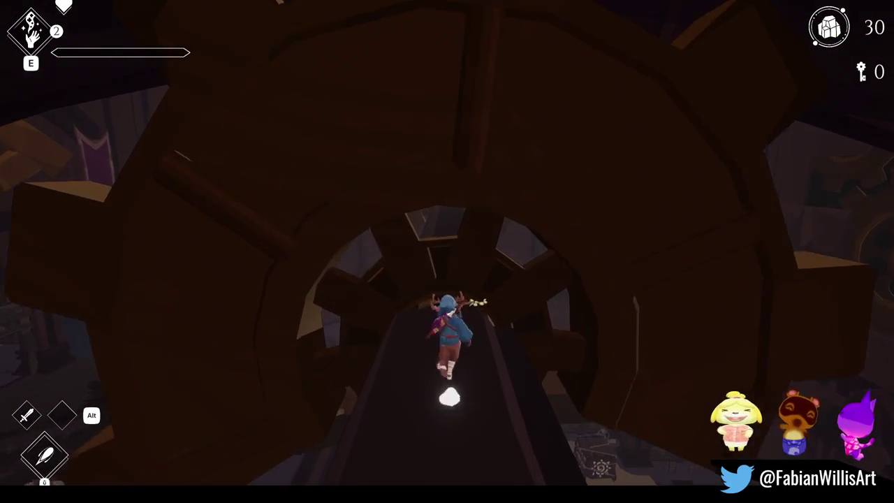
pyautogui.press('w')
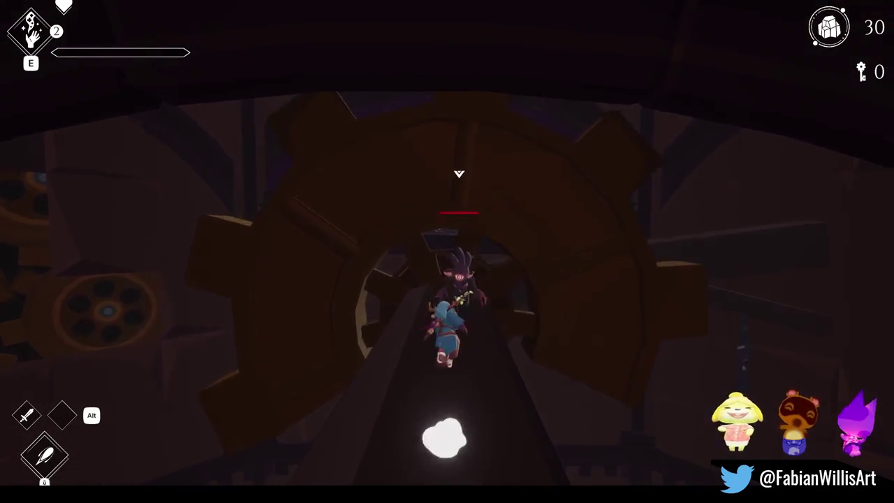
pyautogui.press('w')
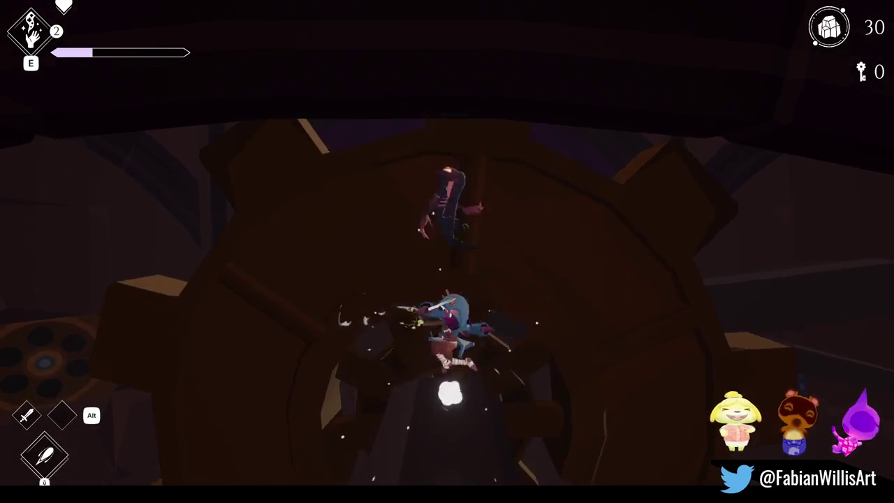
pyautogui.press('w')
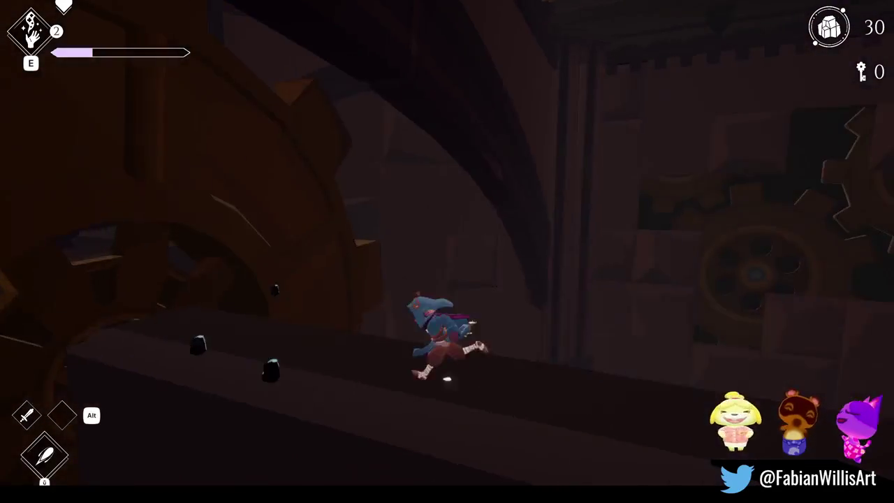
pyautogui.press('w')
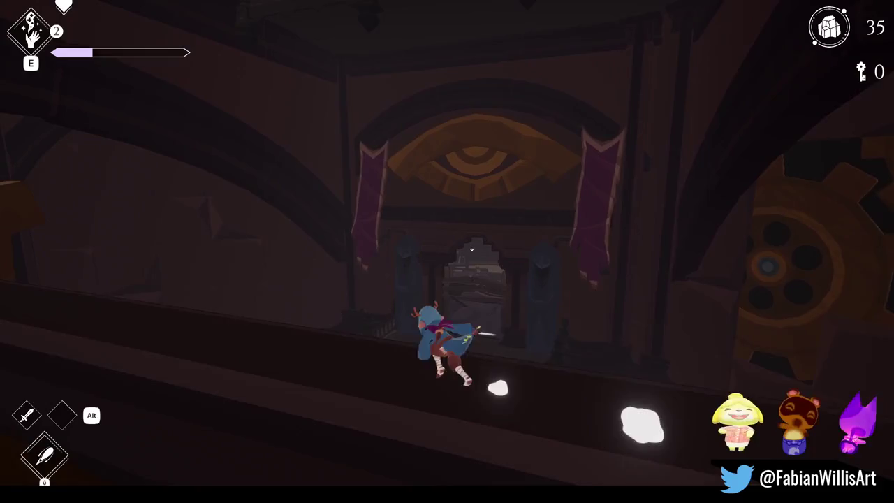
pyautogui.press('w')
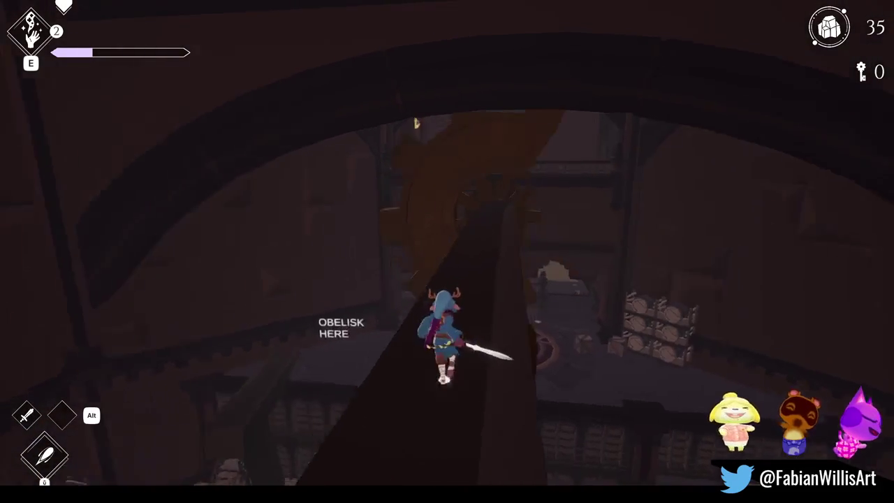
pyautogui.press('w')
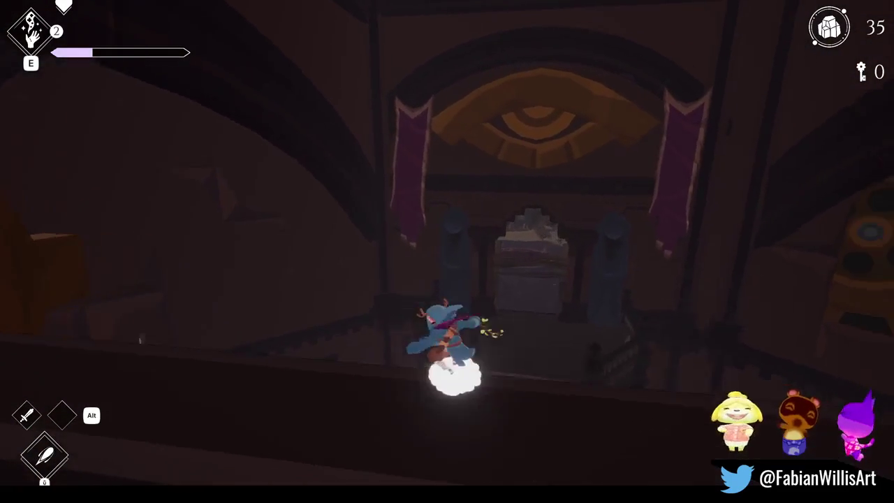
pyautogui.press('w')
# Keep running along the beam toward the huge gear and jump down onto the lower platform.
pyautogui.press('w')
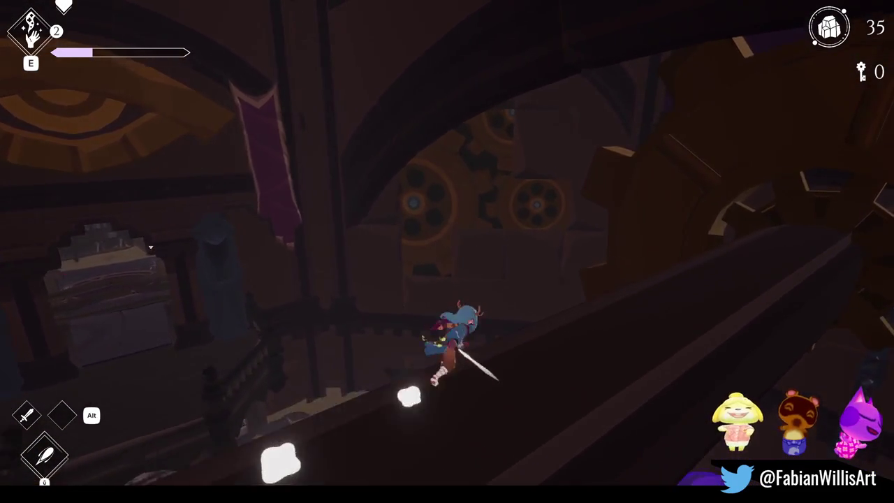
pyautogui.press('w')
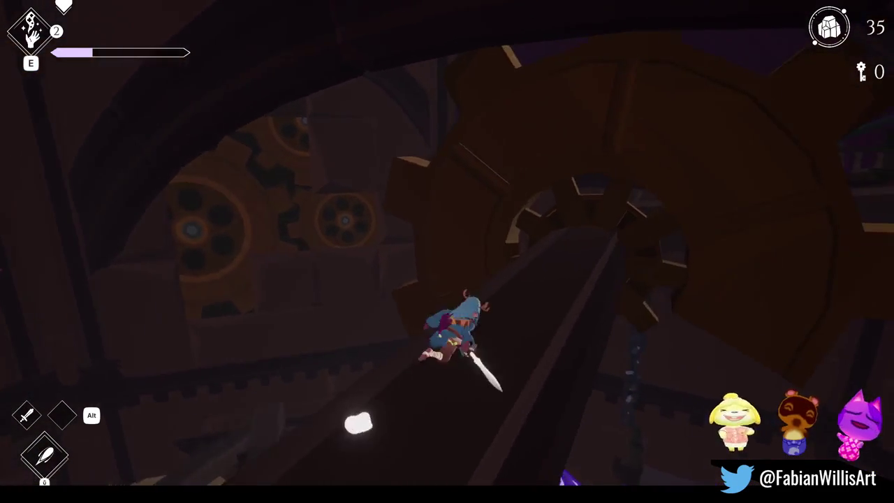
pyautogui.press('w')
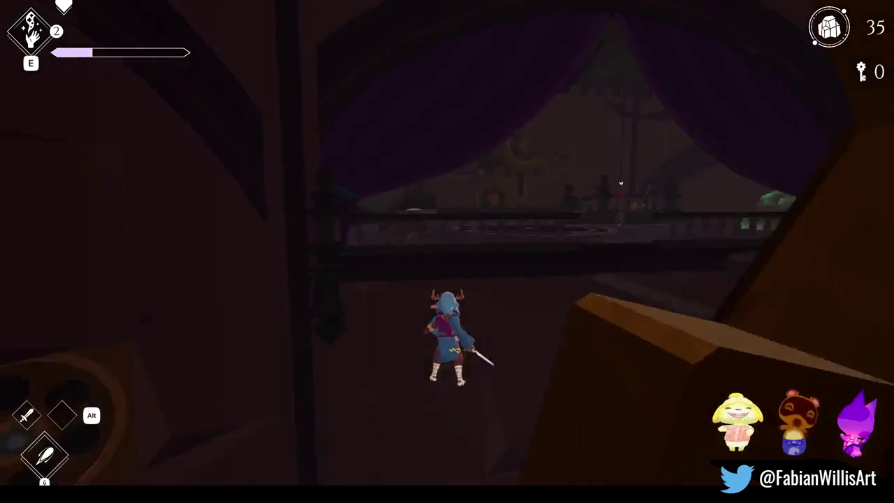
pyautogui.press('w')
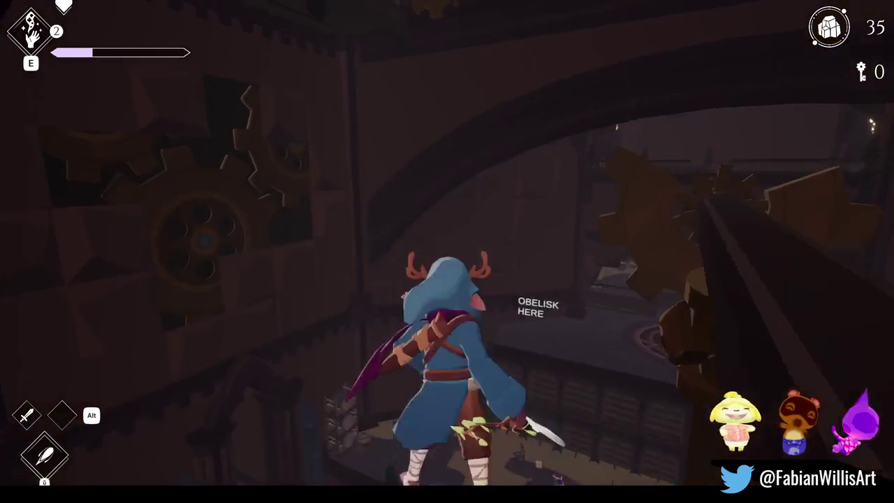
pyautogui.press('w')
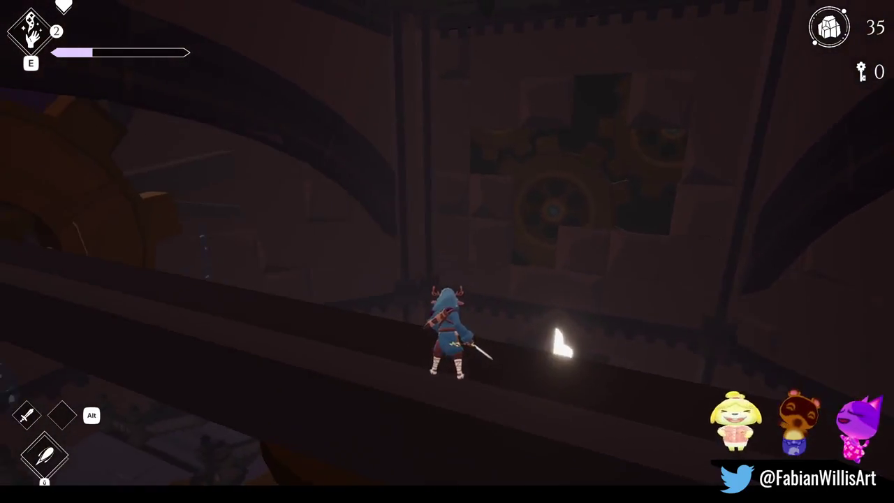
pyautogui.press('space')
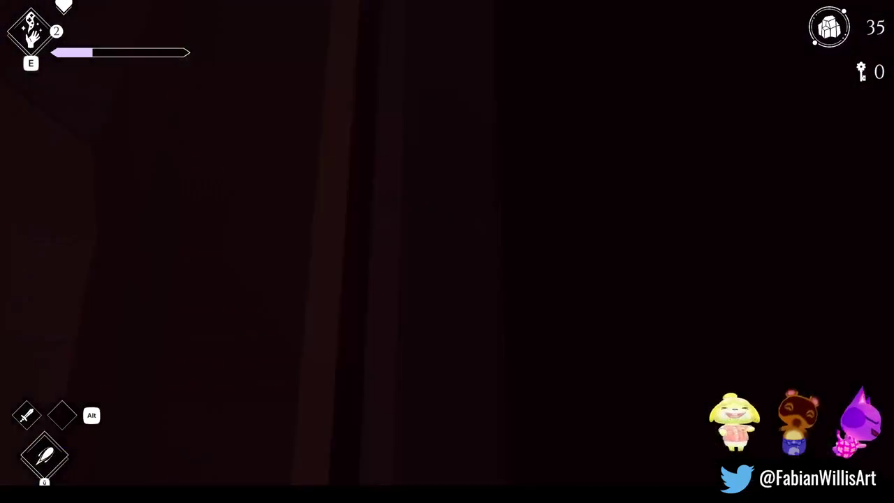
# Enter the clock room arena, defeat its enemies and gather their pickups.
pyautogui.press('w')
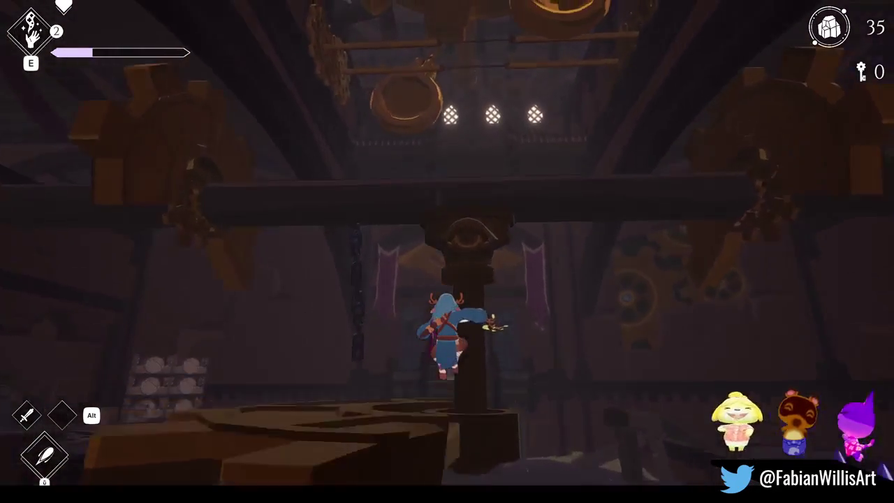
pyautogui.press('w')
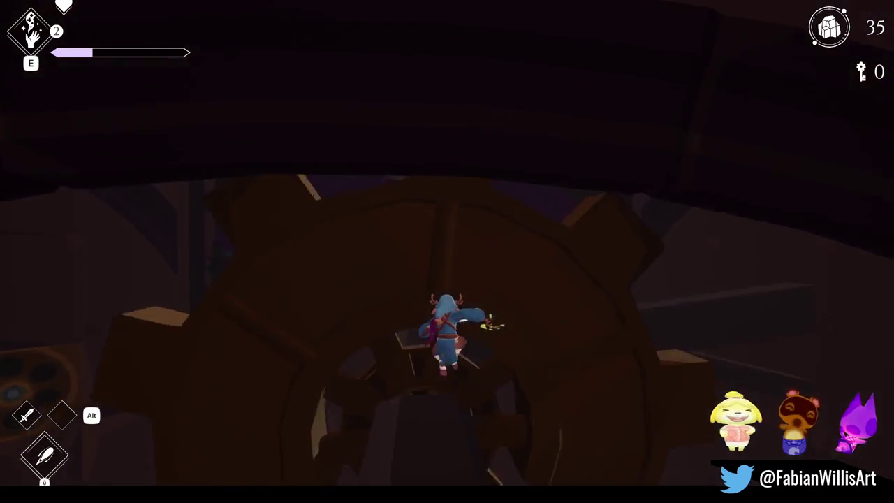
pyautogui.press('w')
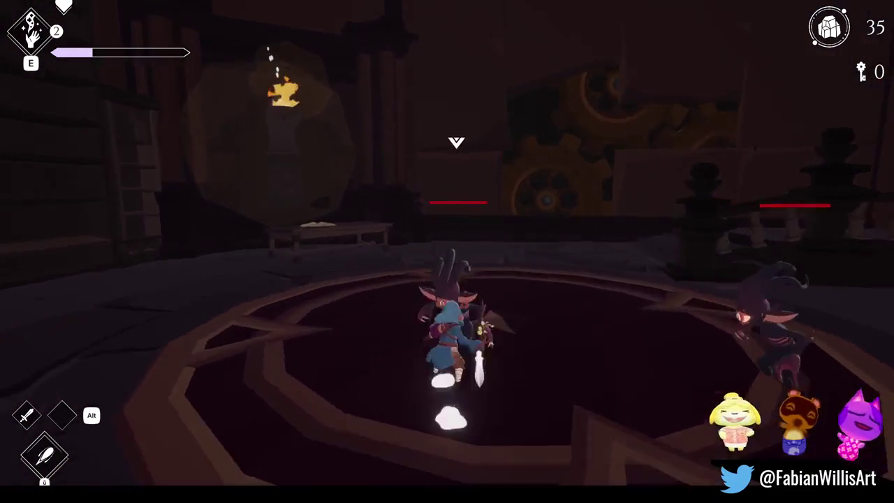
pyautogui.press('w')
pyautogui.press('w')
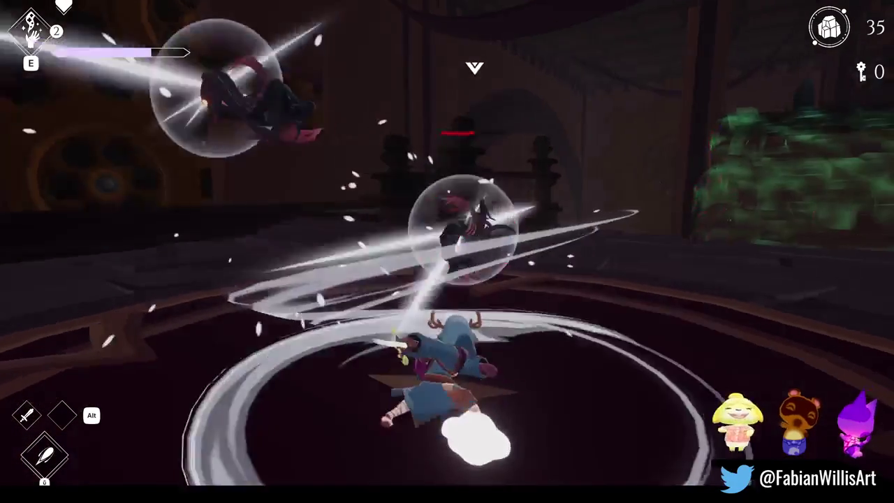
pyautogui.press('w')
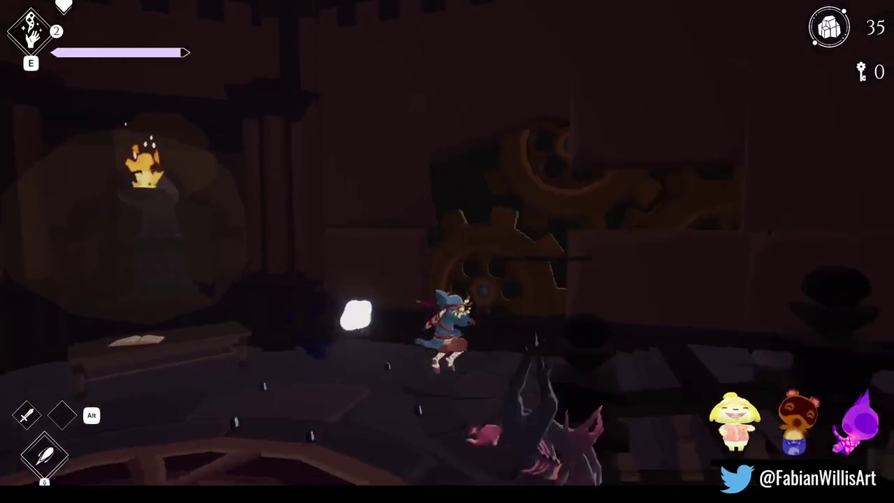
pyautogui.press('w')
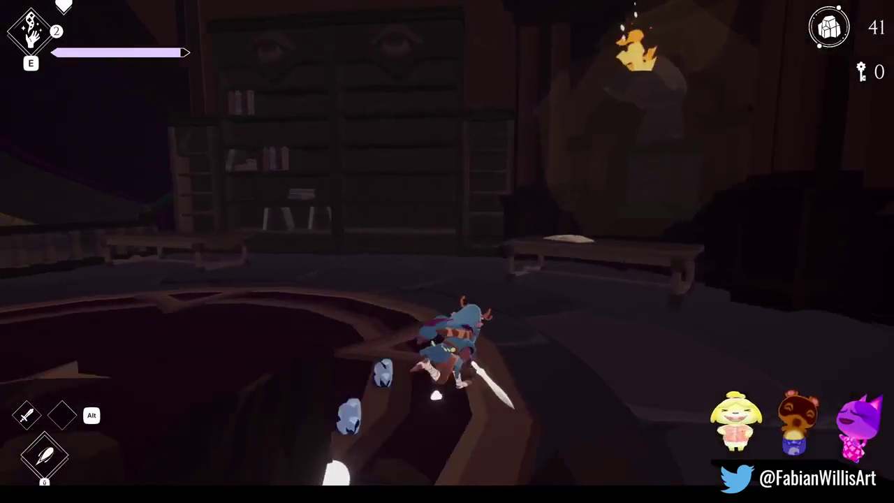
# Run past the wooden lever, climb the staircase toward the lit archway and pause.
pyautogui.press('w')
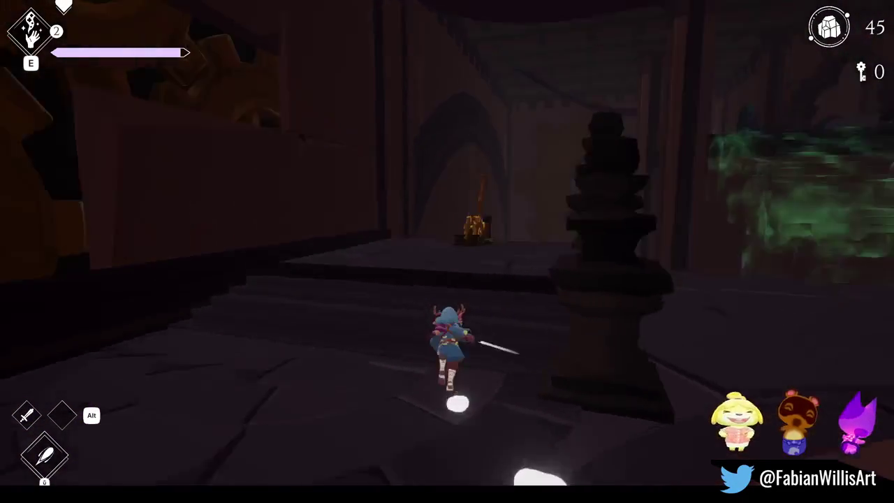
pyautogui.press('w')
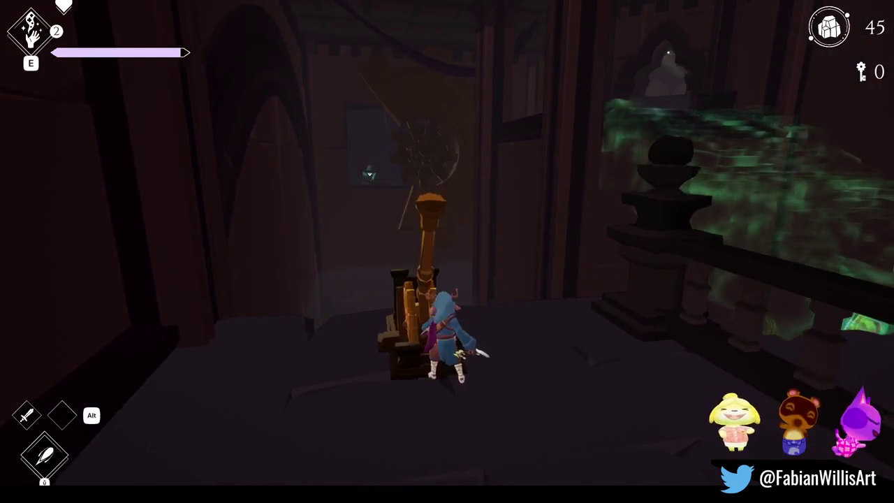
pyautogui.press('w')
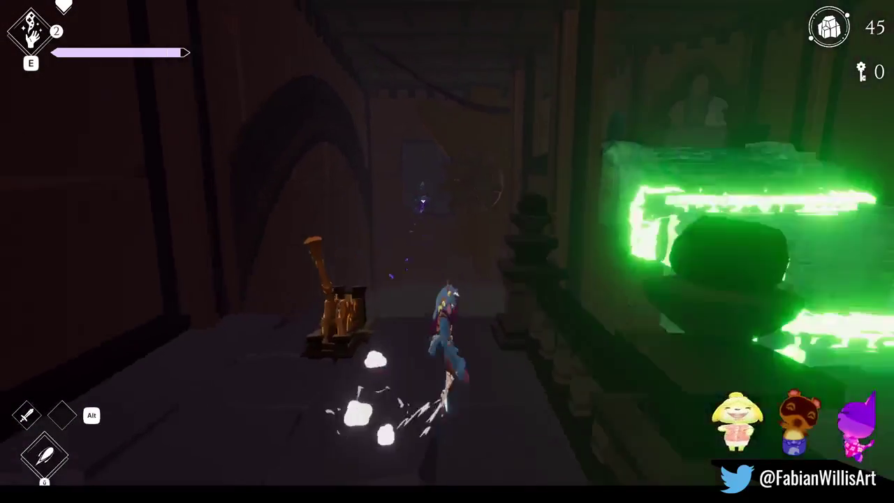
pyautogui.press('w')
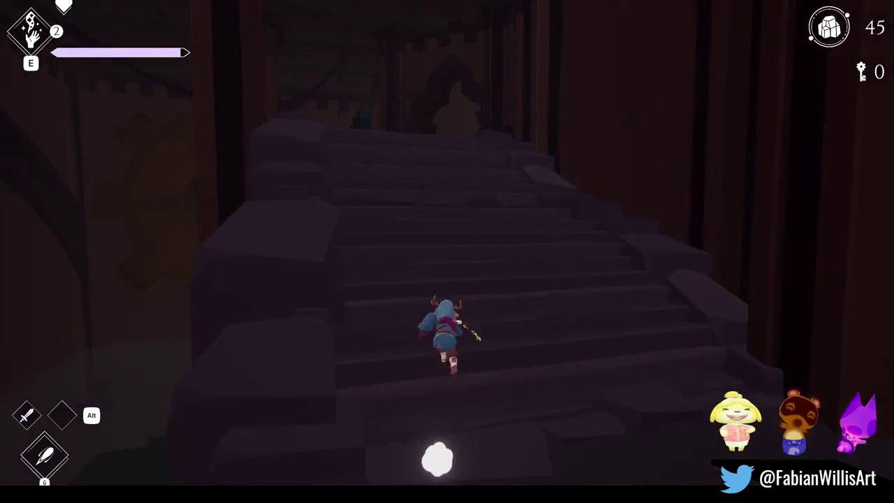
pyautogui.press('w')
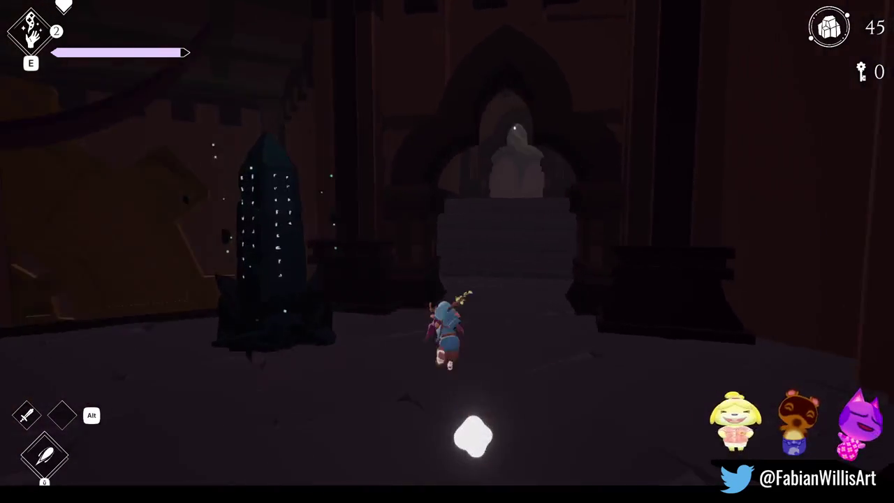
pyautogui.press('w')
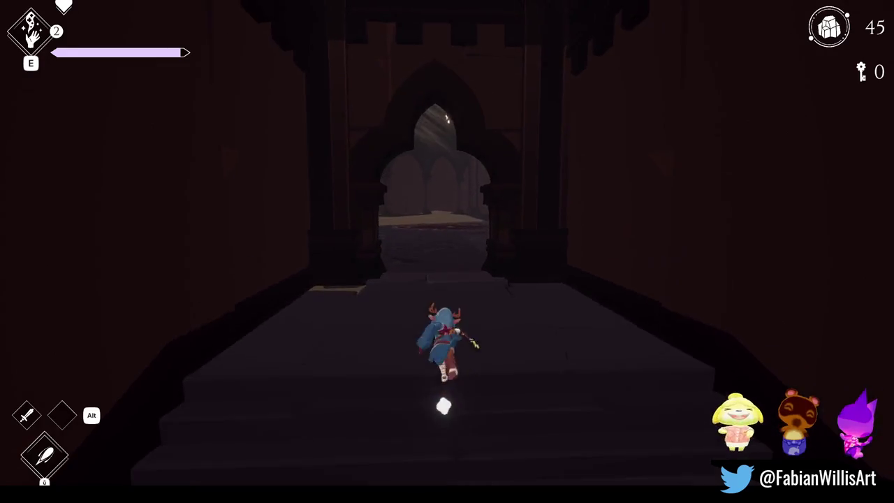
pyautogui.press('Escape')
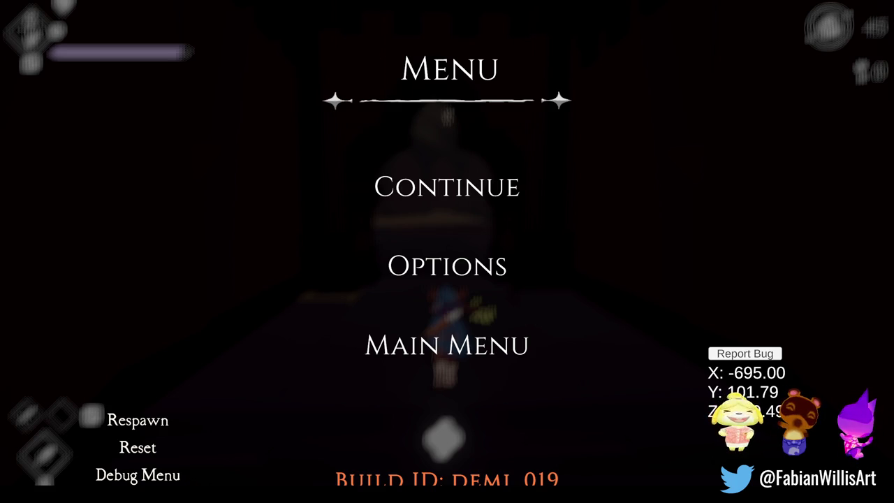
# Resume from the pause menu and turn the character back toward the camera.
pyautogui.click(387, 182)
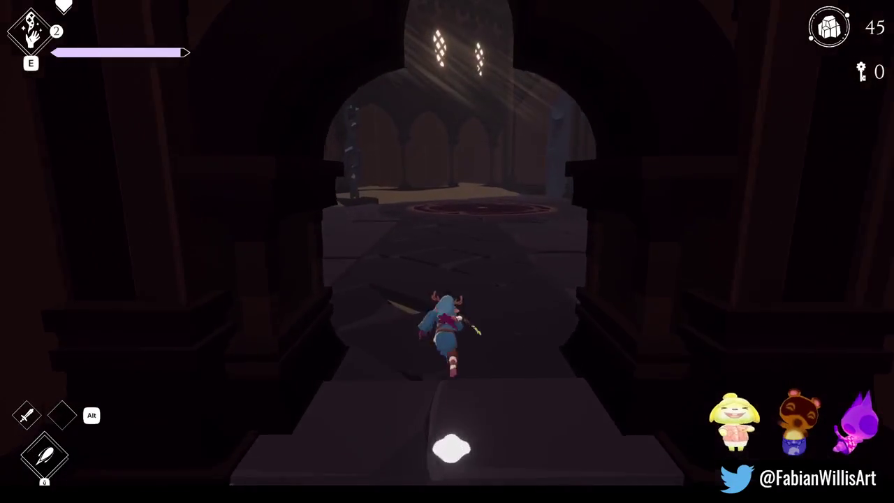
pyautogui.press('s')
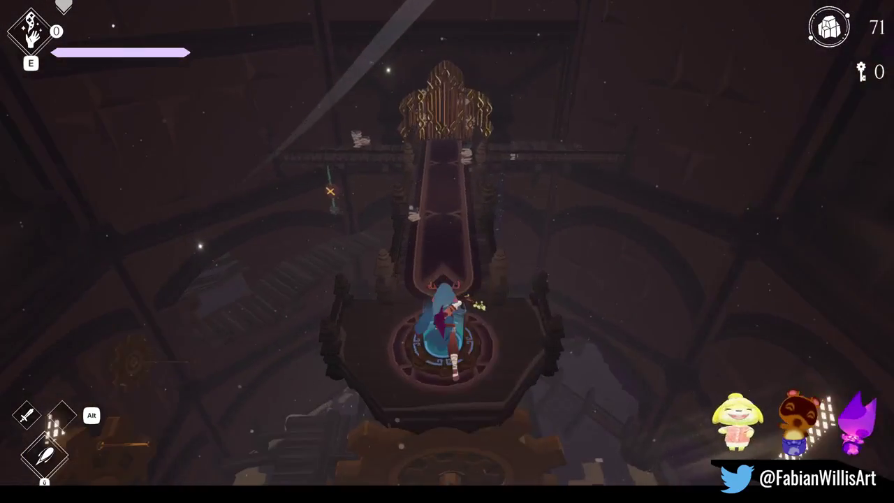
# Pause, exit Play mode with Ctrl+P, and fly the scene camera around the tower.
pyautogui.press('Escape')
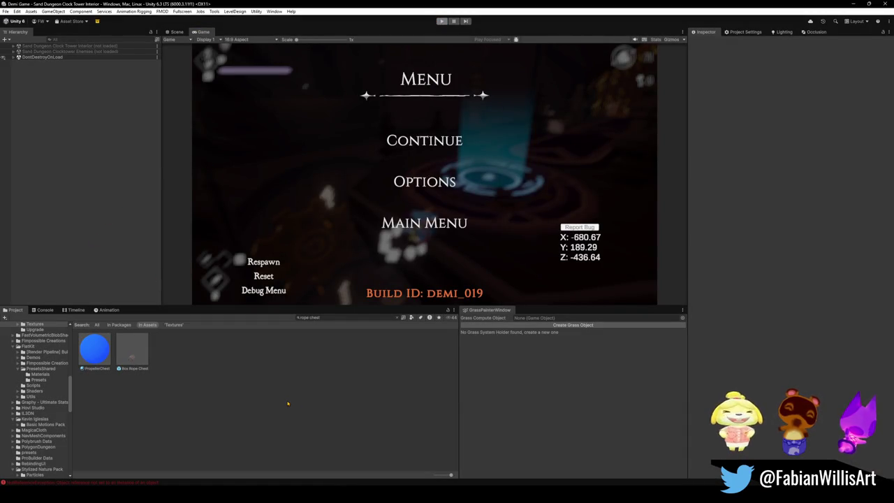
pyautogui.hotkey('ctrl', 'p')
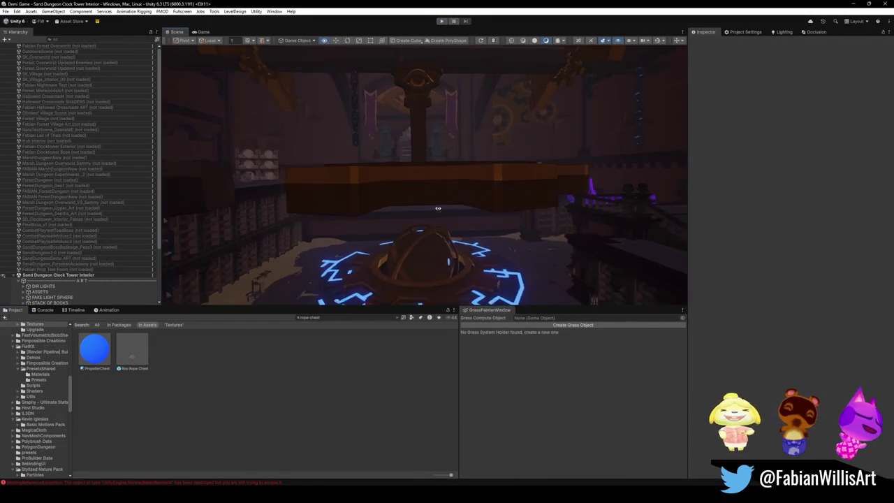
pyautogui.press('w')
pyautogui.press('s')
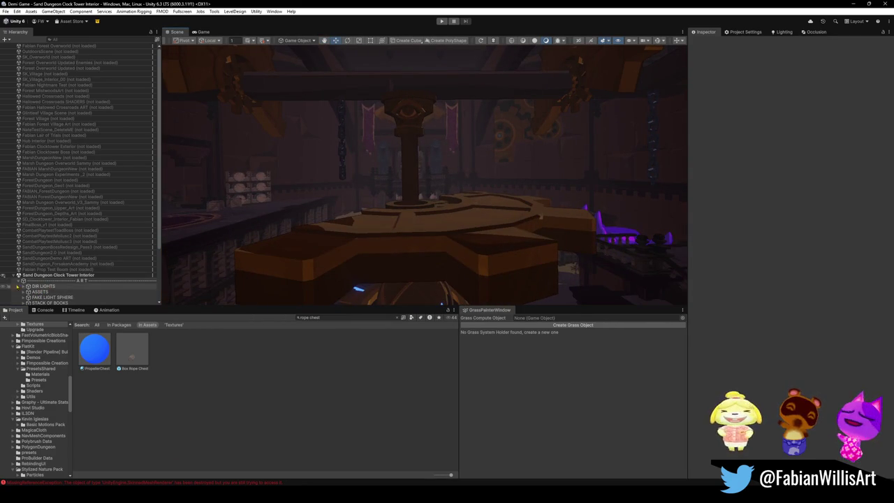
# Collapse ART, select the GAMEPLAY group in the Hierarchy and deactivate it.
pyautogui.click(19, 280)
pyautogui.click(77, 287)
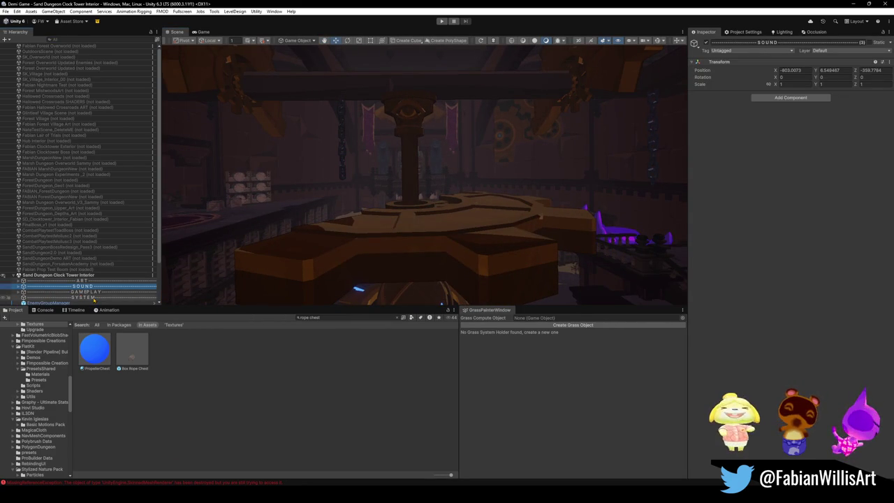
pyautogui.click(94, 297)
pyautogui.click(87, 292)
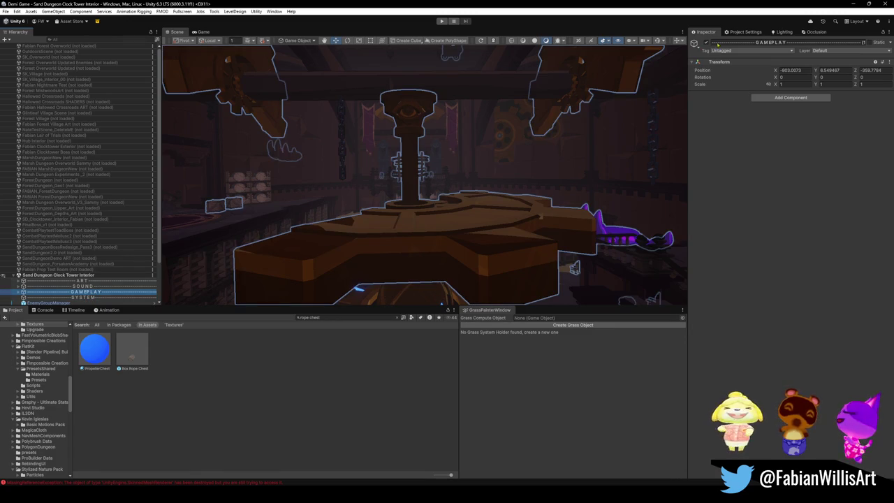
pyautogui.click(707, 43)
pyautogui.moveTo(519, 230)
pyautogui.mouseDown()
pyautogui.moveTo(373, 204)
pyautogui.moveTo(588, 218)
pyautogui.moveTo(377, 209)
pyautogui.moveTo(178, 224)
pyautogui.moveTo(286, 258)
pyautogui.moveTo(463, 209)
pyautogui.moveTo(404, 207)
pyautogui.moveTo(399, 219)
pyautogui.mouseUp()
# Re-enable GAMEPLAY, then deactivate the eight SYSTEM objects from EnemyGroupManager to SceneLoader.
pyautogui.hotkey('ctrl', 'z')
pyautogui.hotkey('ctrl', 'z')
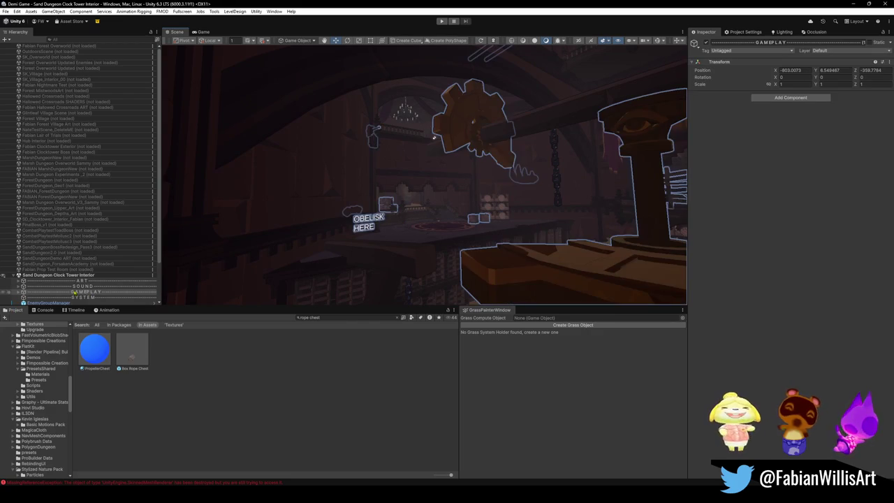
pyautogui.click(86, 300)
pyautogui.scroll(-3, 77, 280)
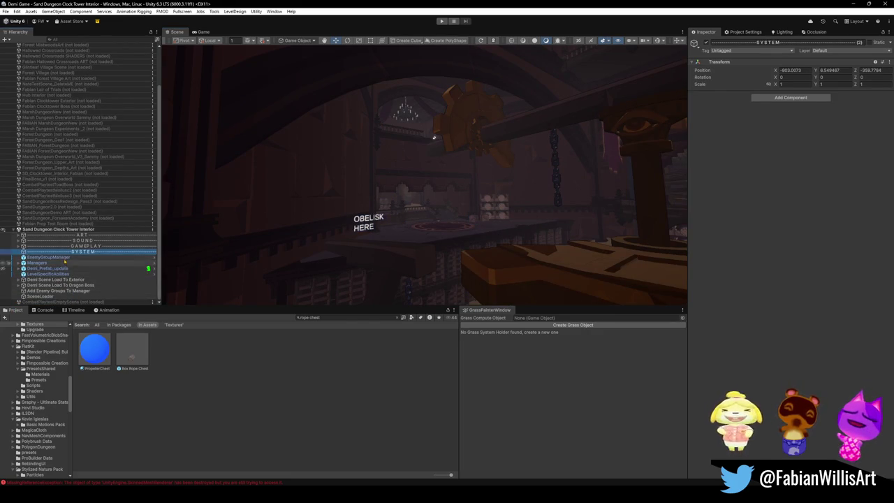
pyautogui.keyDown('shift'); pyautogui.click(49, 296); pyautogui.keyUp('shift')
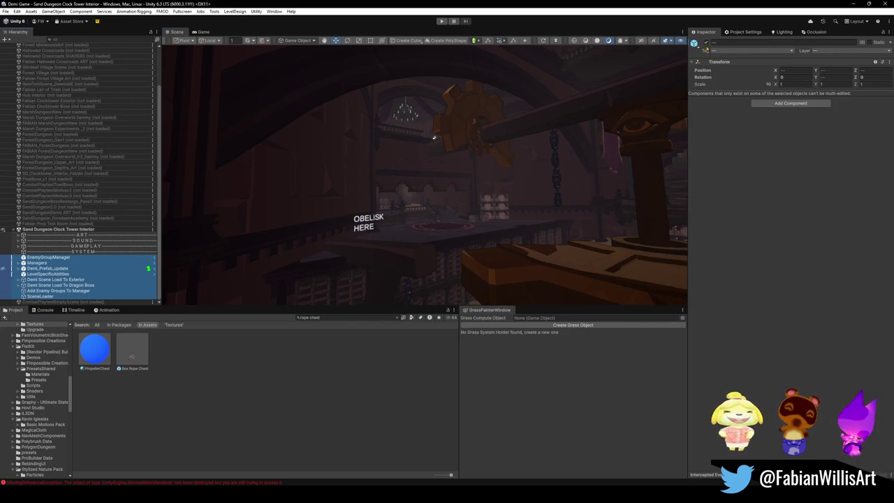
pyautogui.click(706, 42)
# Check the room with them off, reactivate the system objects, and switch away from Unity.
pyautogui.moveTo(433, 137)
pyautogui.mouseDown()
pyautogui.moveTo(523, 247)
pyautogui.moveTo(222, 244)
pyautogui.moveTo(560, 271)
pyautogui.moveTo(447, 210)
pyautogui.mouseUp()
pyautogui.hotkey('ctrl', 'z')
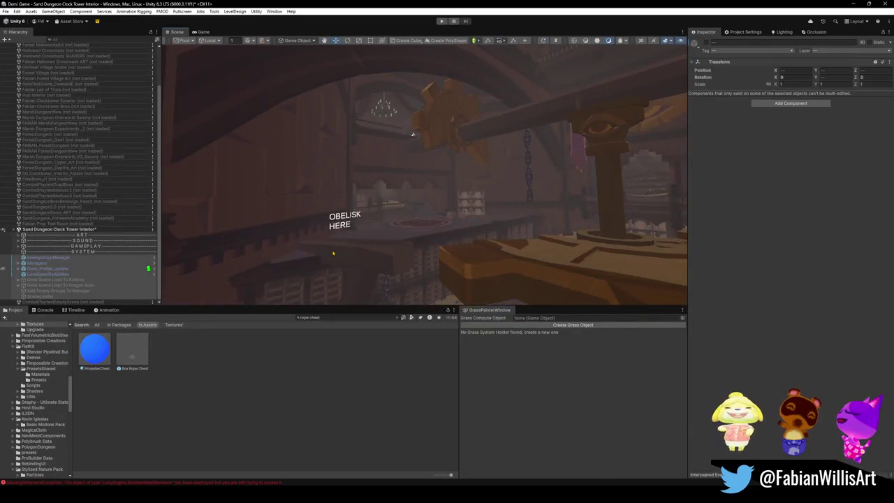
pyautogui.hotkey('ctrl', 'z')
pyautogui.hotkey('ctrl', 'z')
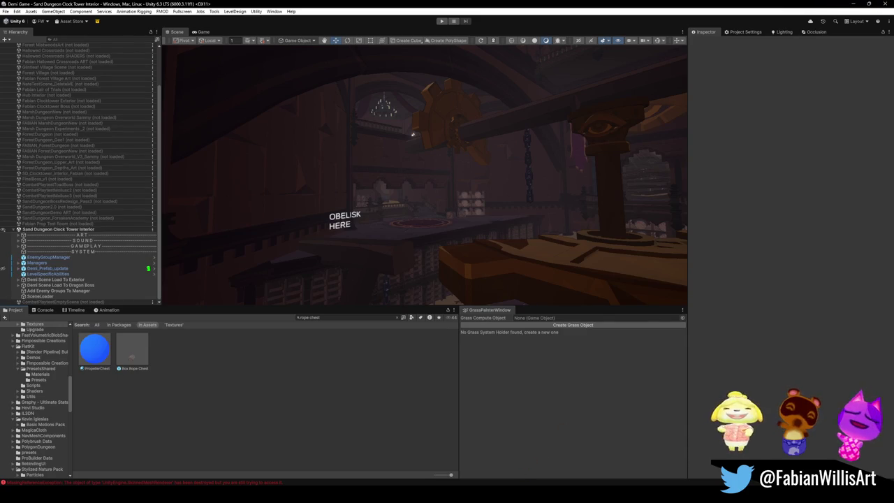
pyautogui.hotkey('alt', 'Tab')
pyautogui.hotkey('alt', 'Tab')
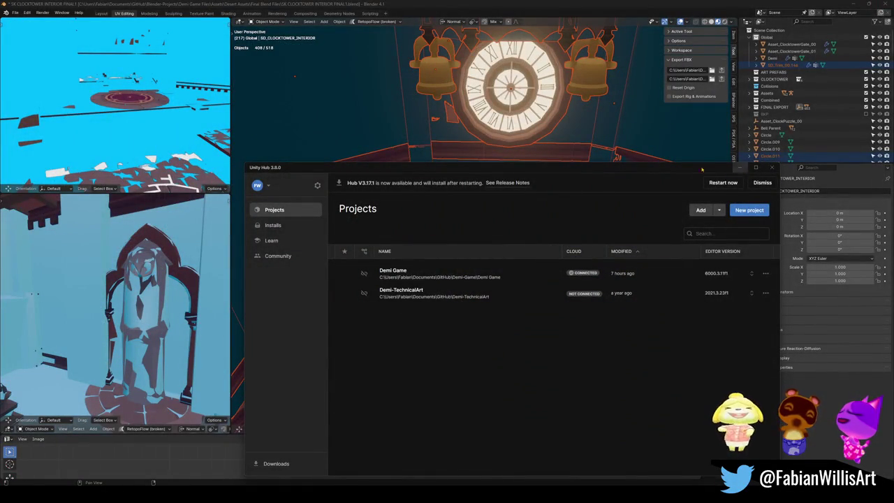
# In Blender, deselect all, bring the view to the golden gate and select carpet plane Plane.025.
pyautogui.hotkey('alt', 'Tab')
pyautogui.hotkey('alt', 'a')
pyautogui.moveTo(544, 369)
pyautogui.mouseDown()
pyautogui.moveTo(501, 324)
pyautogui.moveTo(509, 333)
pyautogui.moveTo(346, 240)
pyautogui.mouseUp()
pyautogui.moveTo(326, 194)
pyautogui.mouseDown()
pyautogui.moveTo(517, 244)
pyautogui.moveTo(457, 255)
pyautogui.moveTo(461, 266)
pyautogui.moveTo(515, 239)
pyautogui.moveTo(505, 234)
pyautogui.moveTo(514, 267)
pyautogui.mouseUp()
pyautogui.click(461, 265)
# Bevel the carpet plane's floor-border edge loop into a wide strip and delete its faces.
pyautogui.press('Tab')
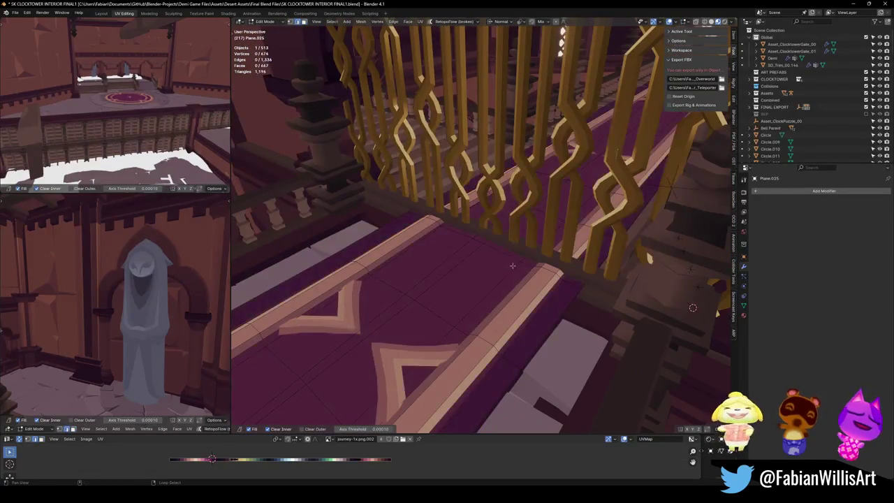
pyautogui.moveTo(693, 307)
pyautogui.mouseDown()
pyautogui.moveTo(674, 263)
pyautogui.moveTo(717, 264)
pyautogui.mouseUp()
pyautogui.keyDown('alt'); pyautogui.keyDown('shift'); pyautogui.click(675, 262); pyautogui.keyUp('shift'); pyautogui.keyUp('alt')
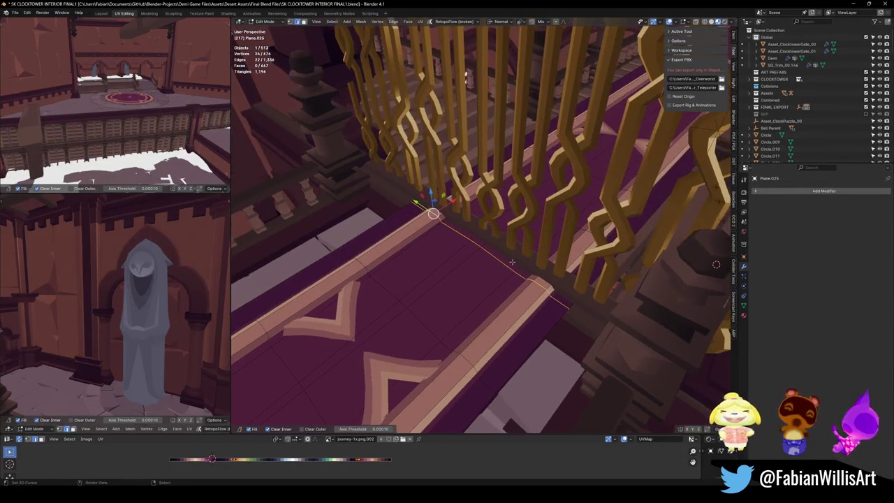
pyautogui.hotkey('ctrl', 'b')
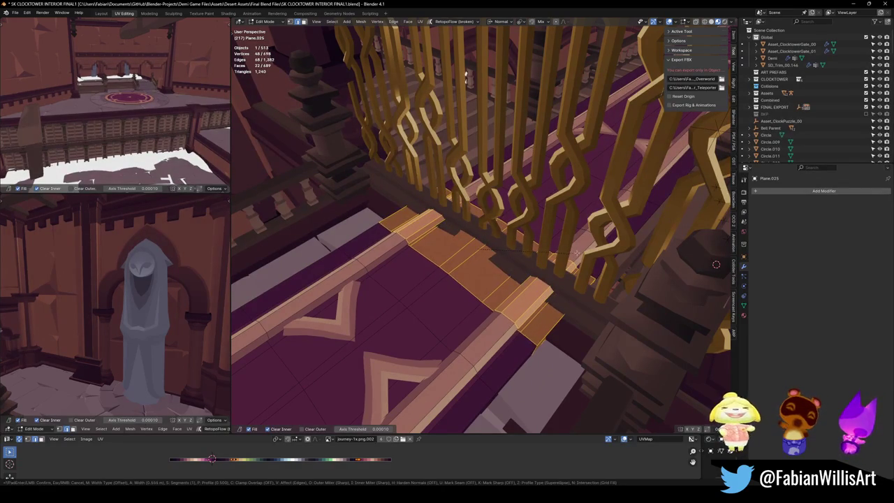
pyautogui.click(475, 249)
pyautogui.press('x')
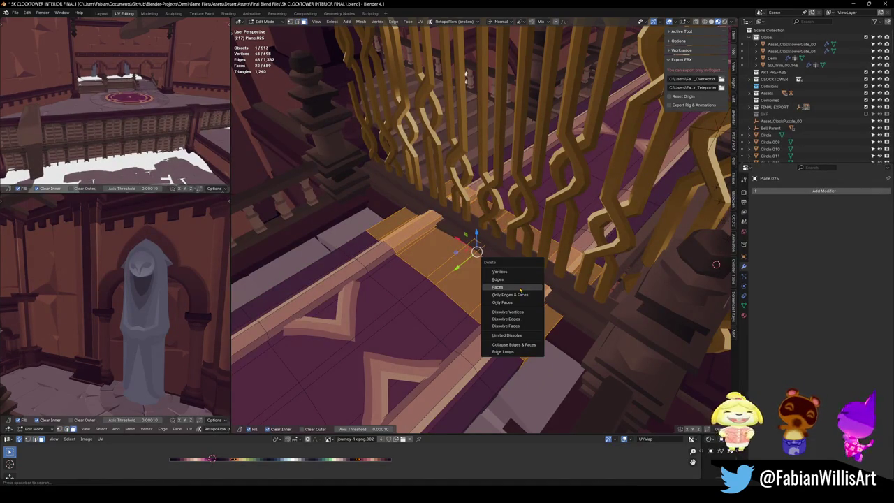
pyautogui.click(520, 290)
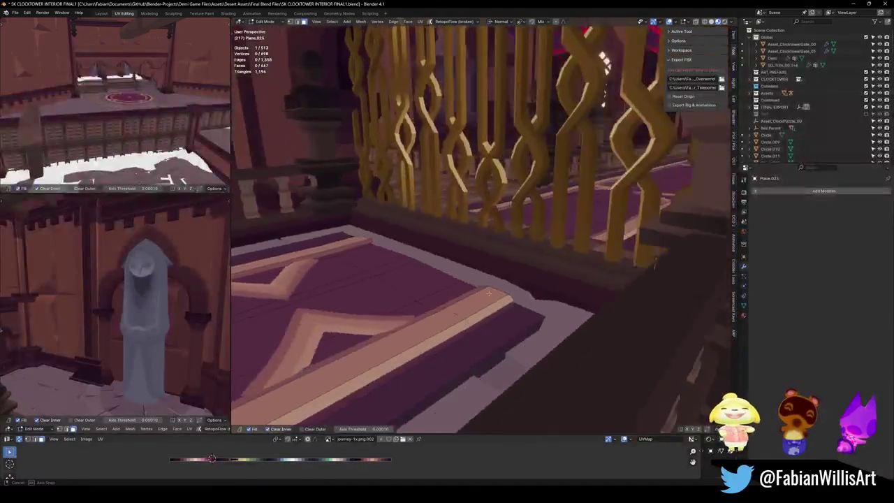
# Slide the floor edge by the balcony railing along the trim to line up its corner.
pyautogui.scroll(5, 489, 293)
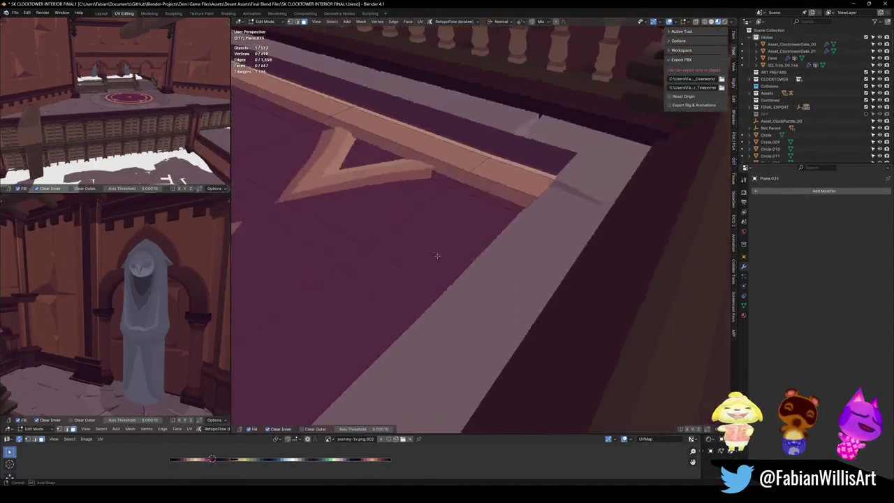
pyautogui.moveTo(437, 256); pyautogui.dragTo(624, 328)
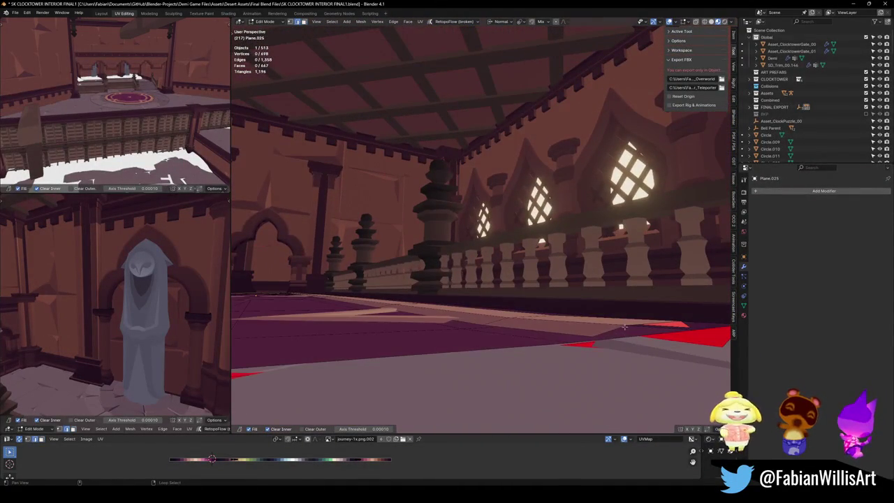
pyautogui.scroll(5, 624, 327)
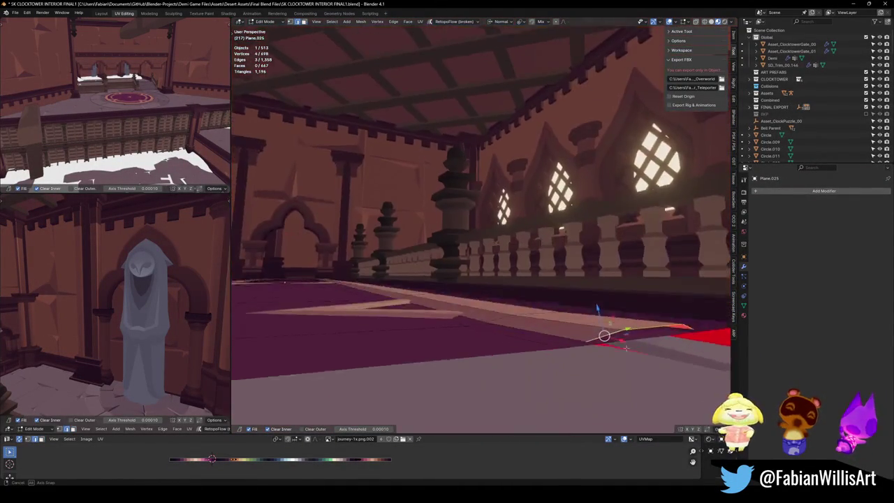
pyautogui.keyDown('alt'); pyautogui.click(605, 350); pyautogui.keyUp('alt')
pyautogui.moveTo(602, 359)
pyautogui.mouseDown()
pyautogui.moveTo(599, 330)
pyautogui.moveTo(506, 328)
pyautogui.moveTo(533, 333)
pyautogui.moveTo(429, 278)
pyautogui.mouseUp()
pyautogui.hotkey('alt', 'a')
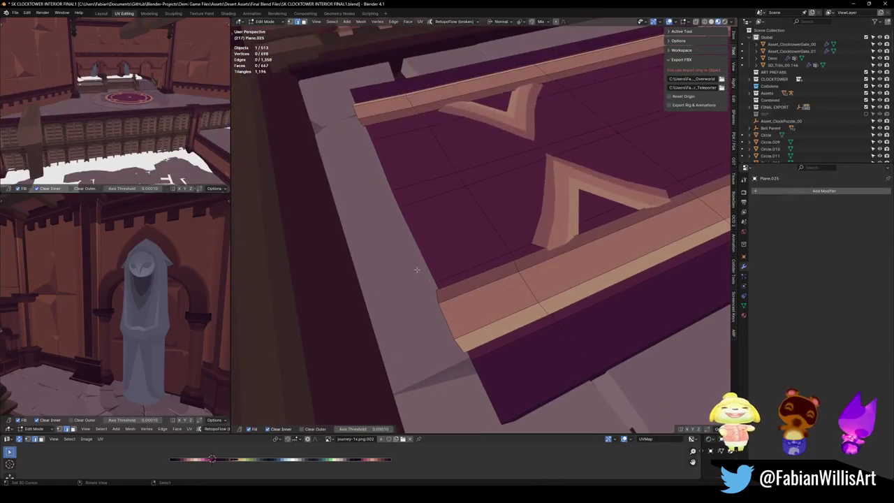
pyautogui.press('g')
pyautogui.click(433, 258)
pyautogui.press('g')
pyautogui.press('Escape')
pyautogui.hotkey('alt', 'a')
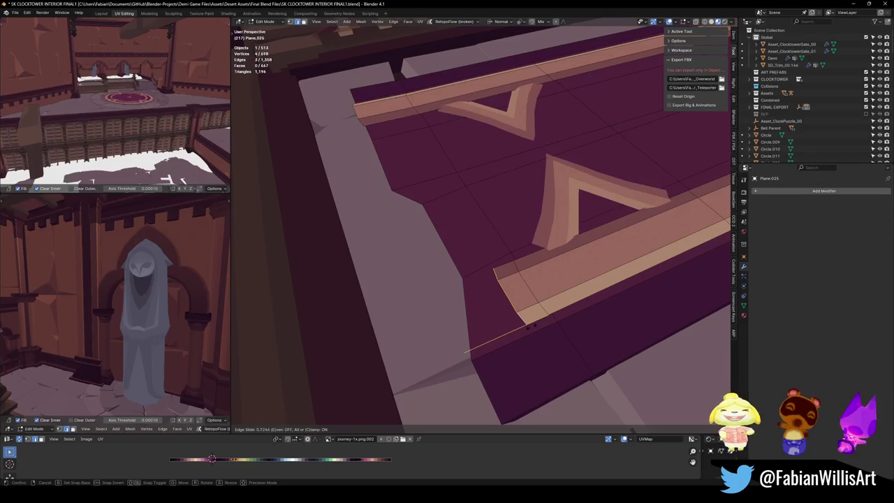
# Slide the next trim edge and its corner vertices along their edges into place.
pyautogui.moveTo(435, 228); pyautogui.dragTo(392, 177)
pyautogui.press('g')
pyautogui.click(445, 273)
pyautogui.hotkey('alt', 'a')
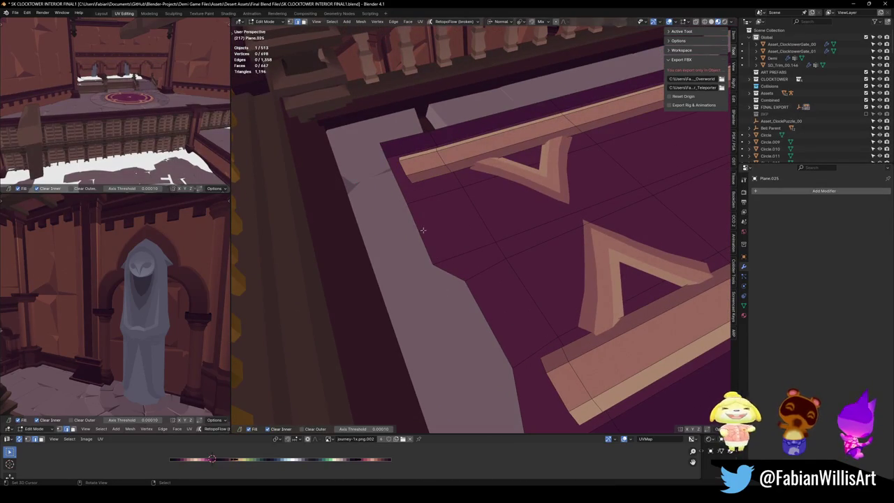
pyautogui.press('g')
pyautogui.press('g')
pyautogui.click(391, 175)
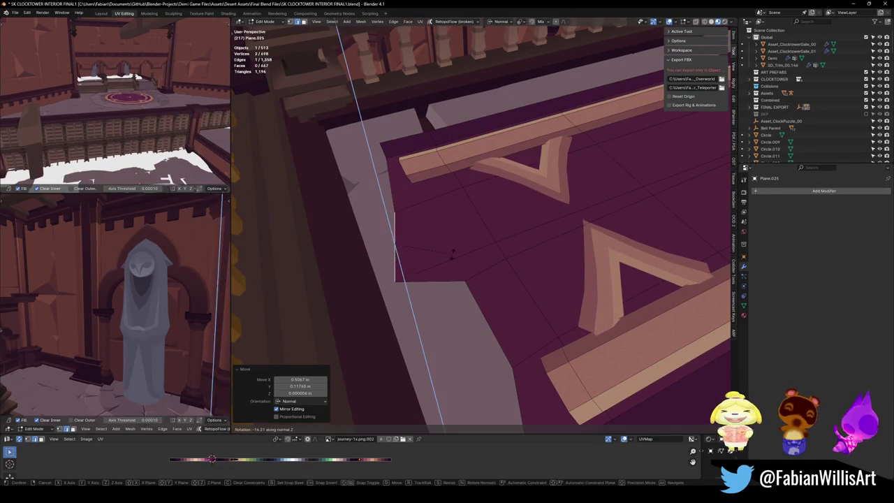
pyautogui.hotkey('alt', 'a')
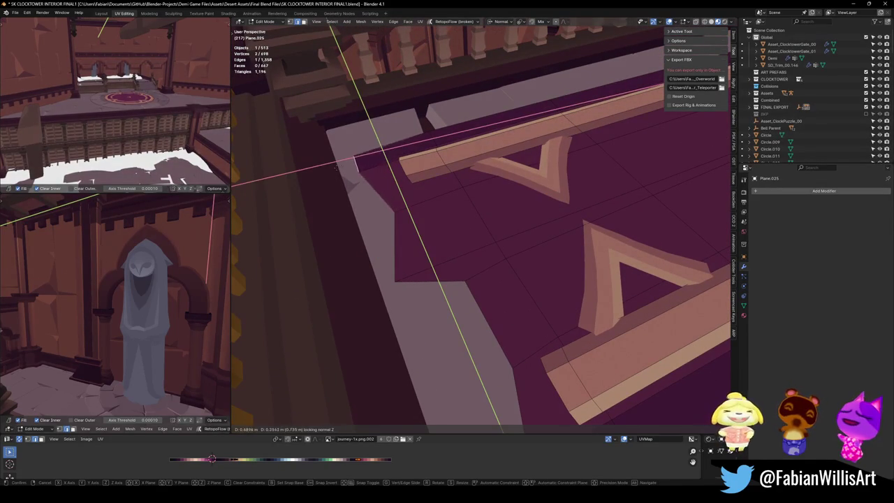
# Reposition a balcony floor border vertex with an edge slide and a Shift+Z-constrained move.
pyautogui.moveTo(383, 148)
pyautogui.mouseDown()
pyautogui.moveTo(513, 316)
pyautogui.moveTo(481, 323)
pyautogui.mouseUp()
pyautogui.click(478, 289)
pyautogui.press('g')
pyautogui.press('g')
pyautogui.click(471, 296)
pyautogui.press('g')
pyautogui.hotkey('shift', 'z')
pyautogui.hotkey('shift', 'z')
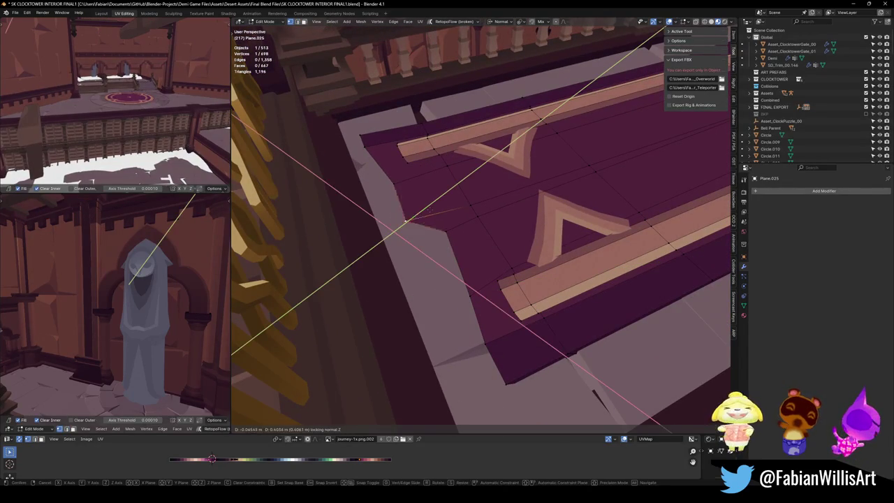
pyautogui.click(442, 238)
pyautogui.moveTo(442, 238)
pyautogui.mouseDown()
pyautogui.moveTo(496, 311)
pyautogui.moveTo(420, 194)
pyautogui.moveTo(234, 269)
pyautogui.moveTo(309, 175)
pyautogui.mouseUp()
# Select the floor's border edge loop and isolate the floor piece in local view.
pyautogui.keyDown('alt'); pyautogui.click(484, 273); pyautogui.keyUp('alt')
pyautogui.moveTo(484, 273); pyautogui.dragTo(471, 287)
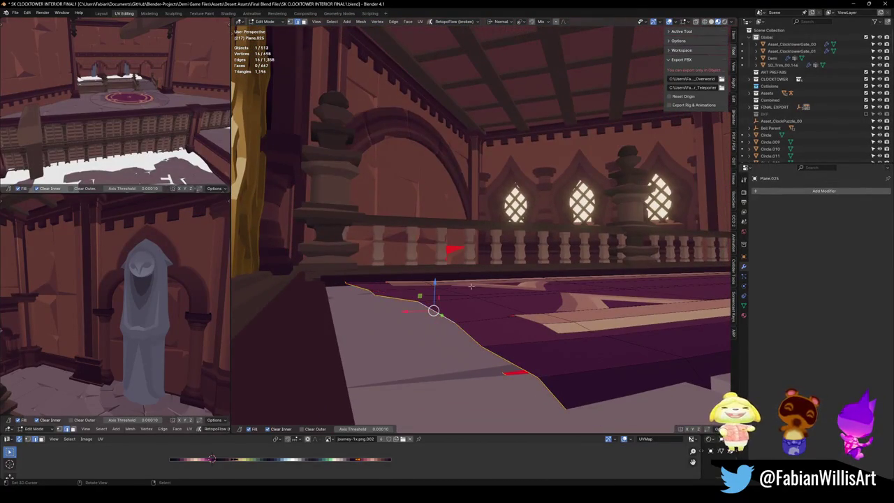
pyautogui.press('KP_Divide')
# Fill a new face at the floor piece's open red edge and select the adjoining strip.
pyautogui.press('KP_8')
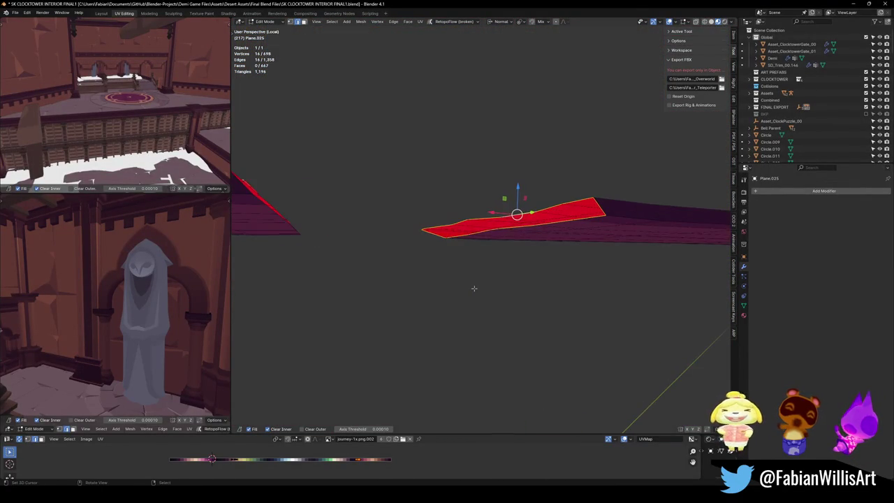
pyautogui.moveTo(531, 219)
pyautogui.mouseDown()
pyautogui.moveTo(503, 222)
pyautogui.moveTo(536, 238)
pyautogui.moveTo(552, 260)
pyautogui.moveTo(417, 268)
pyautogui.moveTo(503, 269)
pyautogui.mouseUp()
pyautogui.hotkey('alt', 'a')
pyautogui.press('f')
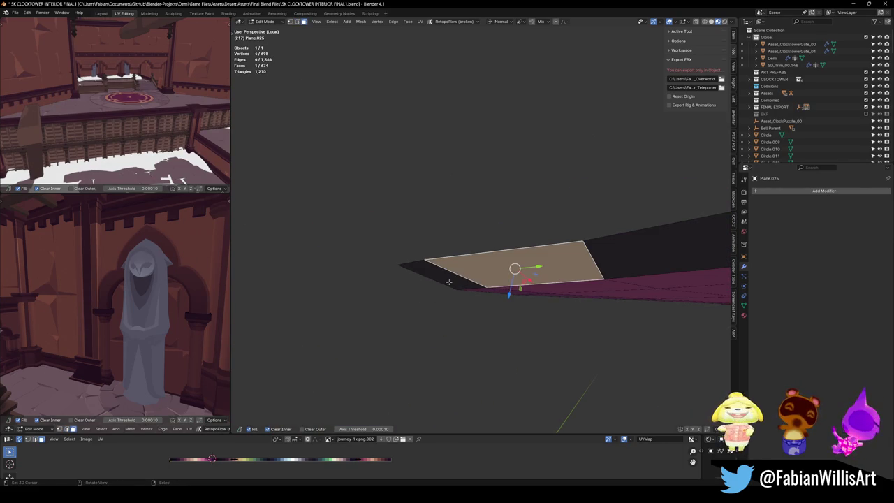
pyautogui.hotkey('ctrl', 'l')
pyautogui.moveTo(449, 283); pyautogui.dragTo(529, 280)
pyautogui.press('c')
pyautogui.press('Escape')
pyautogui.click(523, 290)
pyautogui.hotkey('shift', 's')
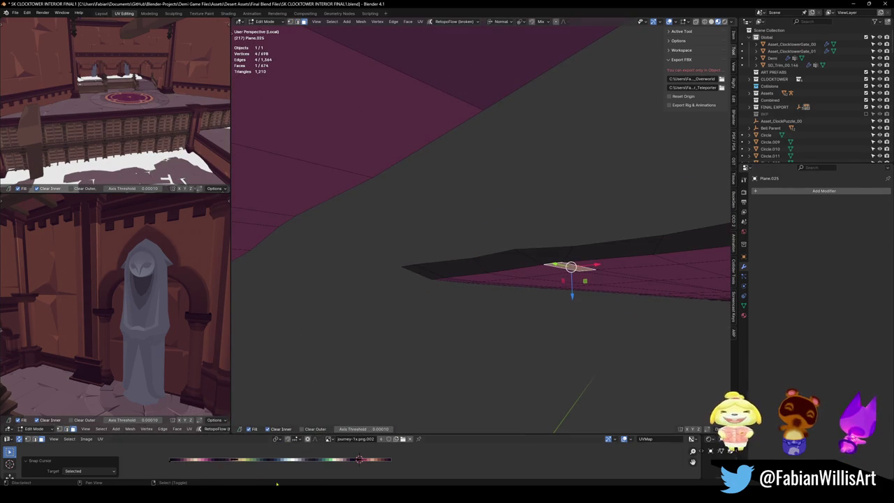
pyautogui.hotkey('ctrl', 'z')
pyautogui.hotkey('ctrl', 'z')
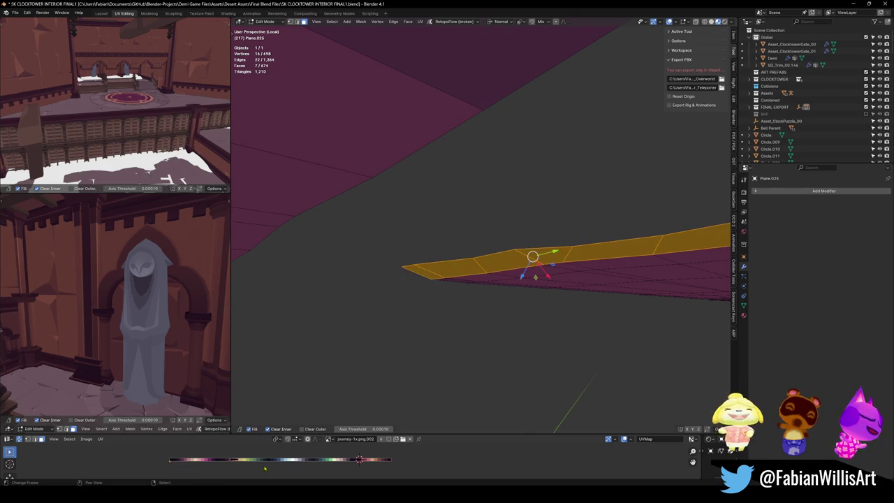
pyautogui.hotkey('shift', 's')
# Fill the remaining red open edge with faces and select the face loop along the trim.
pyautogui.press('Tab')
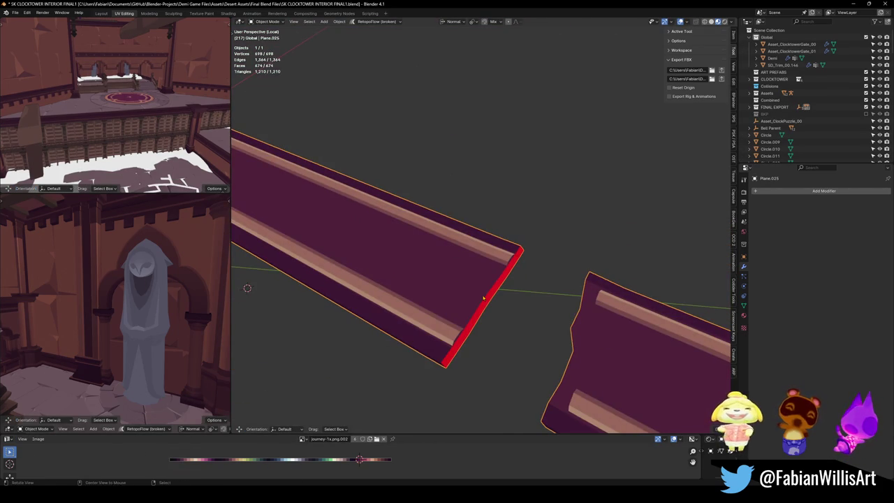
pyautogui.press('Tab')
pyautogui.moveTo(470, 374); pyautogui.dragTo(565, 230)
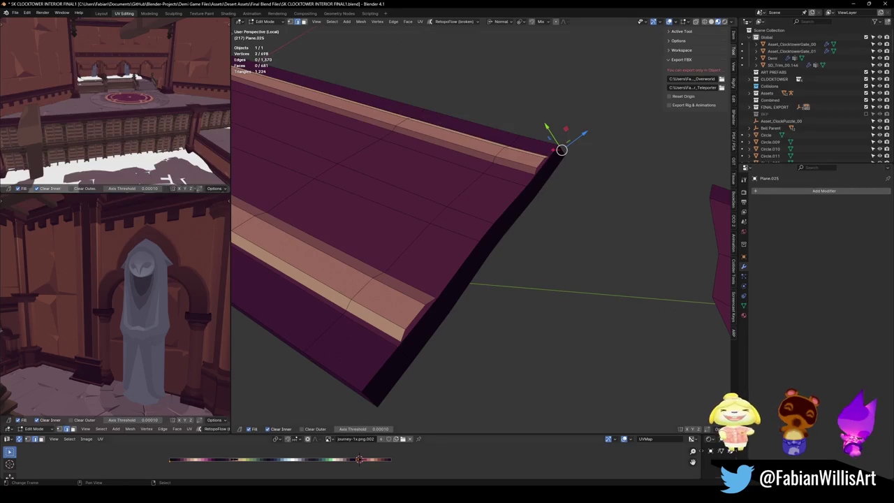
pyautogui.keyDown('alt'); pyautogui.click(489, 252); pyautogui.keyUp('alt')
pyautogui.hotkey('shift', 's')
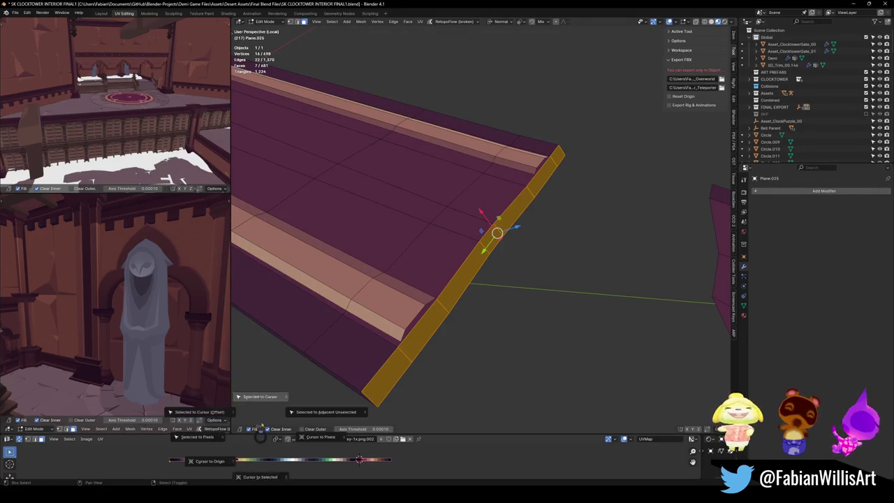
pyautogui.click(327, 412)
# In edge mode, slide the short edge run at the trim end along the trim.
pyautogui.hotkey('alt', 'a')
pyautogui.press('2')
pyautogui.keyDown('alt'); pyautogui.click(418, 306); pyautogui.keyUp('alt')
pyautogui.press('g')
pyautogui.press('g')
pyautogui.click(423, 314)
pyautogui.hotkey('alt', 'a')
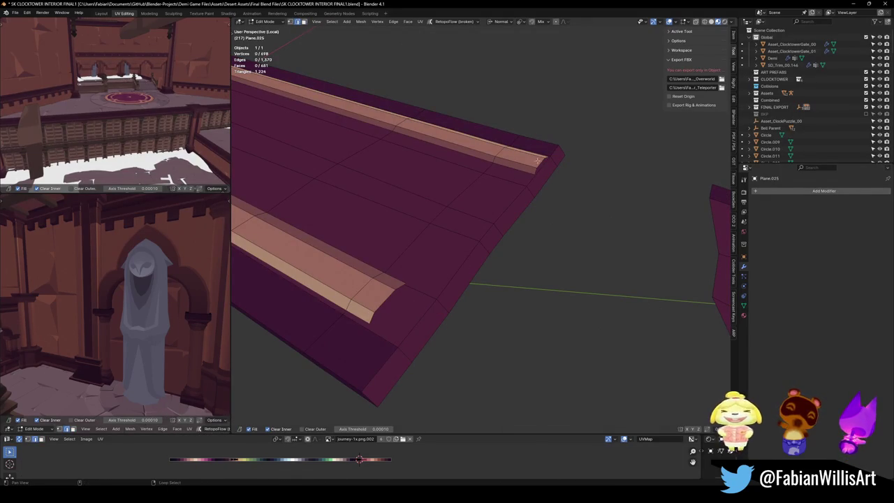
pyautogui.hotkey('alt', 'a')
pyautogui.hotkey('ctrl', 'z')
# Move the trim's end faces toward the corner, using Z constraint and global orientation.
pyautogui.click(419, 321)
pyautogui.press('g')
pyautogui.press('z')
pyautogui.click(433, 321)
pyautogui.hotkey('alt', 'a')
pyautogui.click(466, 287)
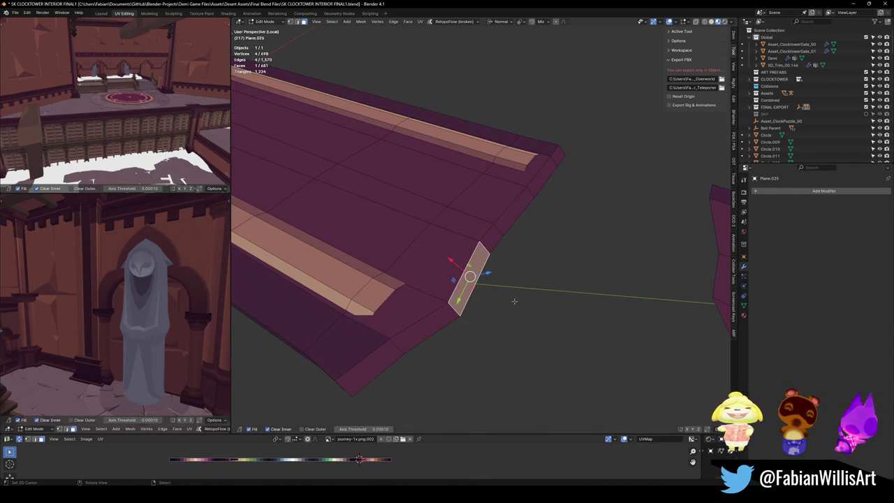
pyautogui.hotkey('ctrl', 'z')
pyautogui.hotkey('ctrl', 'z')
pyautogui.press(',')
pyautogui.click(471, 304)
pyautogui.hotkey('ctrl', 'z')
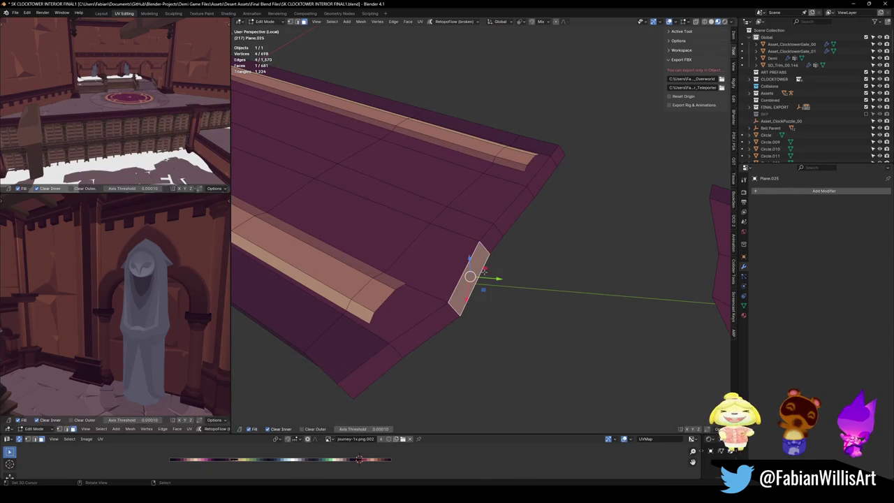
pyautogui.press('g')
pyautogui.click(541, 176)
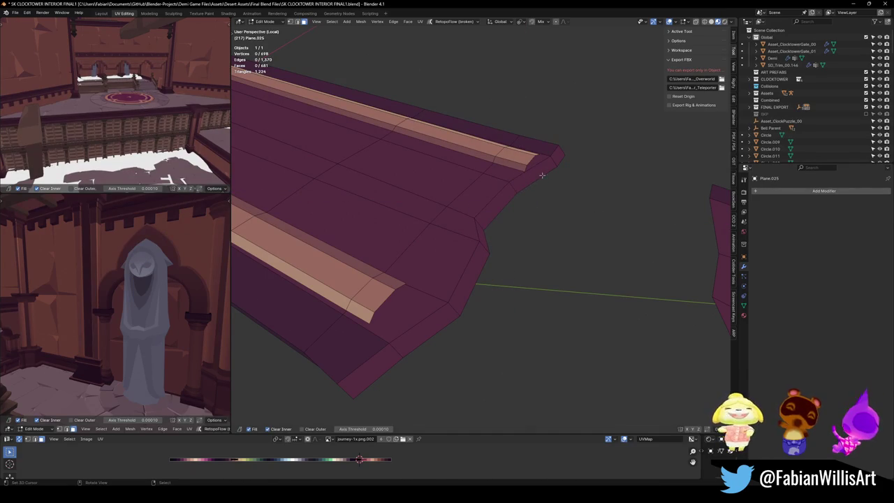
# Try a vertical move of the tip face, revert it, and select the outer border faces.
pyautogui.click(550, 162)
pyautogui.press('g')
pyautogui.press('z')
pyautogui.click(559, 170)
pyautogui.hotkey('ctrl', 'z')
pyautogui.hotkey('ctrl', 'z')
pyautogui.hotkey('ctrl', 'z')
pyautogui.hotkey('ctrl', 'z')
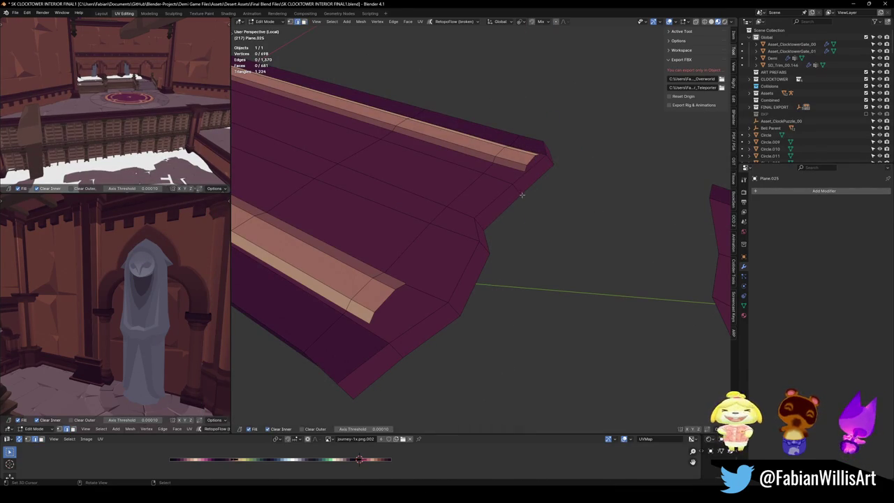
pyautogui.hotkey('ctrl', 'z')
pyautogui.hotkey('ctrl', 'z')
pyautogui.hotkey('ctrl', 'z')
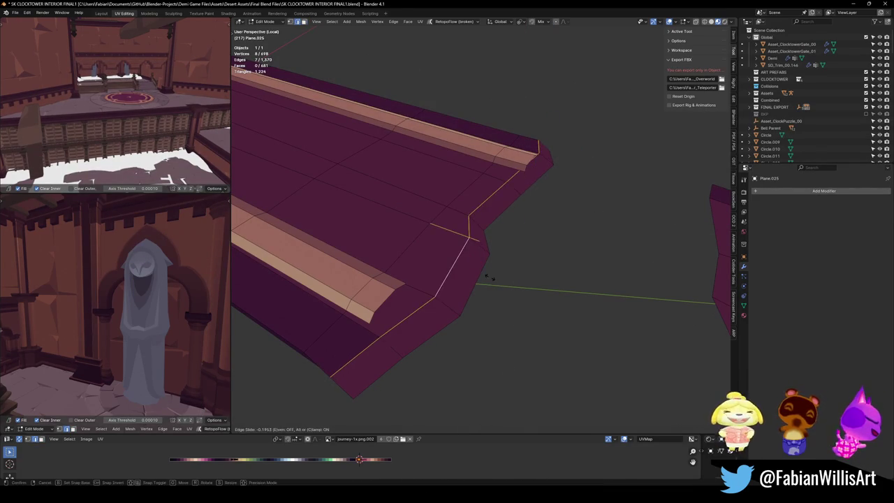
pyautogui.keyDown('ctrl'); pyautogui.click(546, 155); pyautogui.keyUp('ctrl')
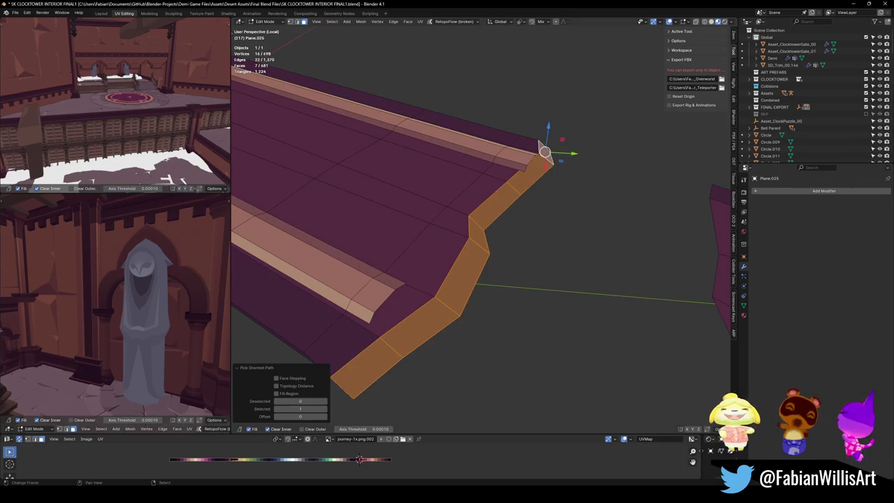
pyautogui.press('Tab')
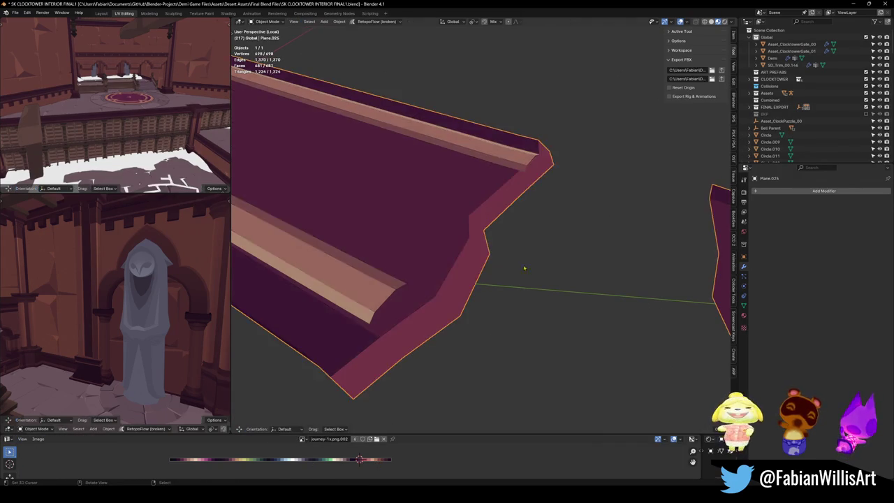
# Slide the trim-end edge and the edge loop across the trim into place.
pyautogui.press('Tab')
pyautogui.click(424, 266)
pyautogui.press('g')
pyautogui.press('g')
pyautogui.click(416, 280)
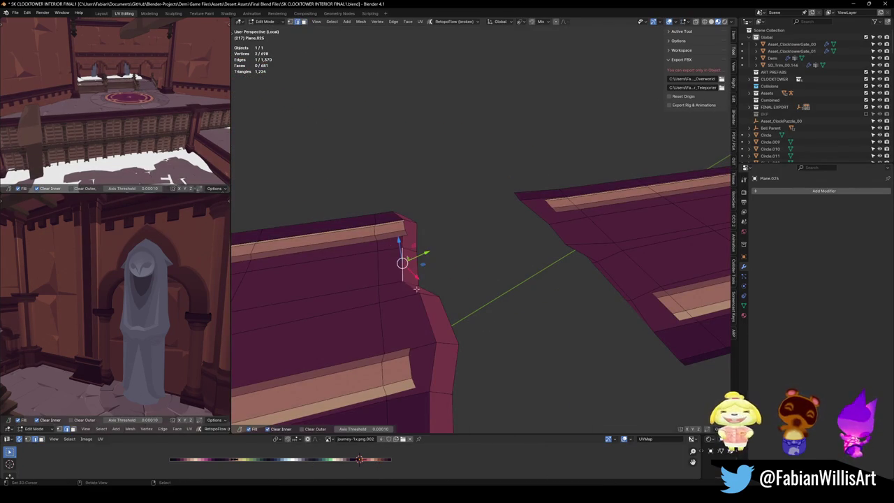
pyautogui.moveTo(402, 305); pyautogui.dragTo(402, 328)
pyautogui.keyDown('alt'); pyautogui.click(580, 255); pyautogui.keyUp('alt')
pyautogui.press('g')
pyautogui.press('g')
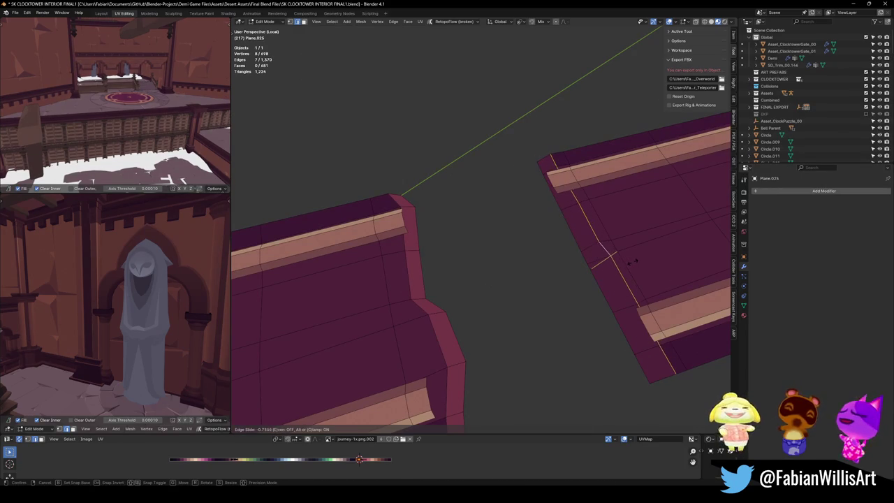
# Delete the leftover faces at the trim corner.
pyautogui.click(633, 262)
pyautogui.keyDown('alt'); pyautogui.click(655, 329); pyautogui.keyUp('alt')
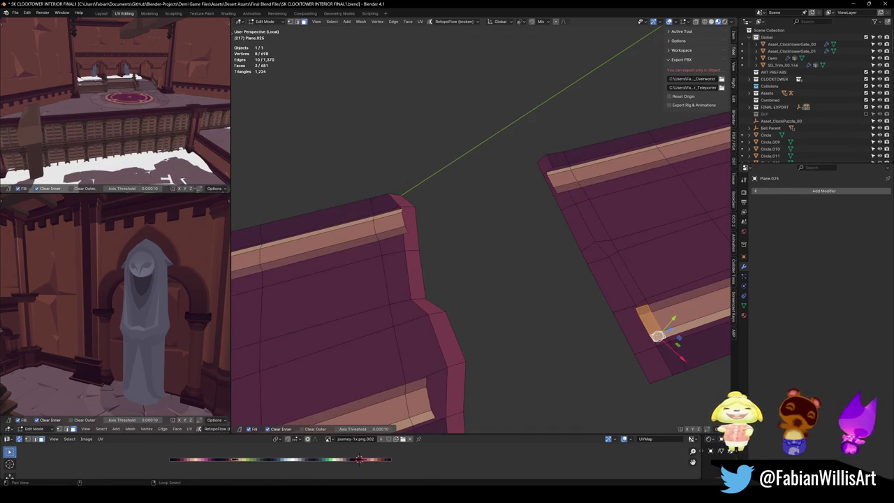
pyautogui.press('x')
pyautogui.click(585, 188)
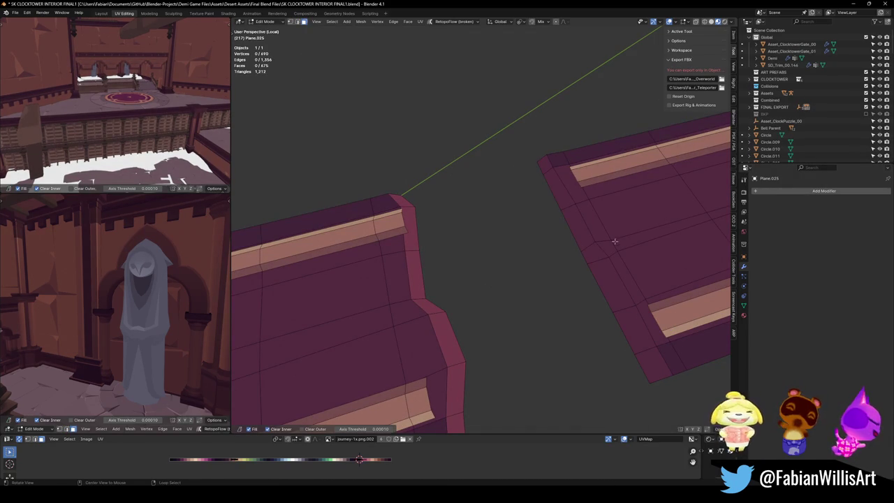
pyautogui.hotkey('alt', 'a')
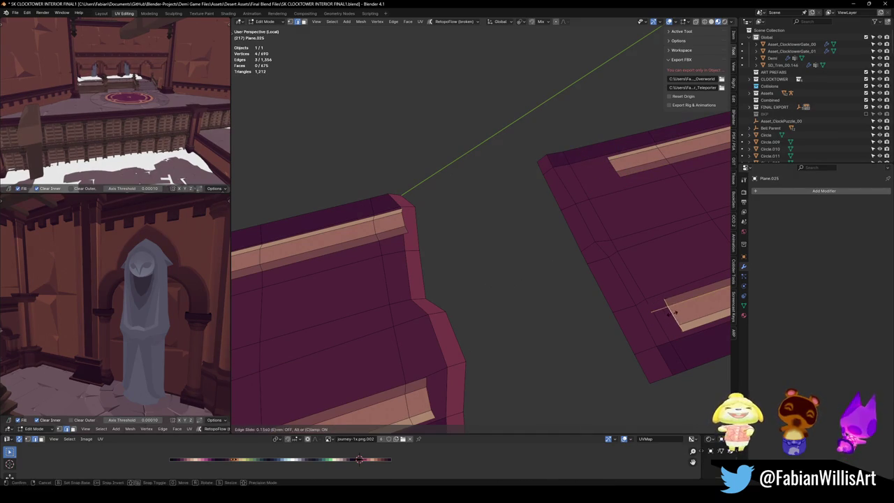
pyautogui.click(643, 357)
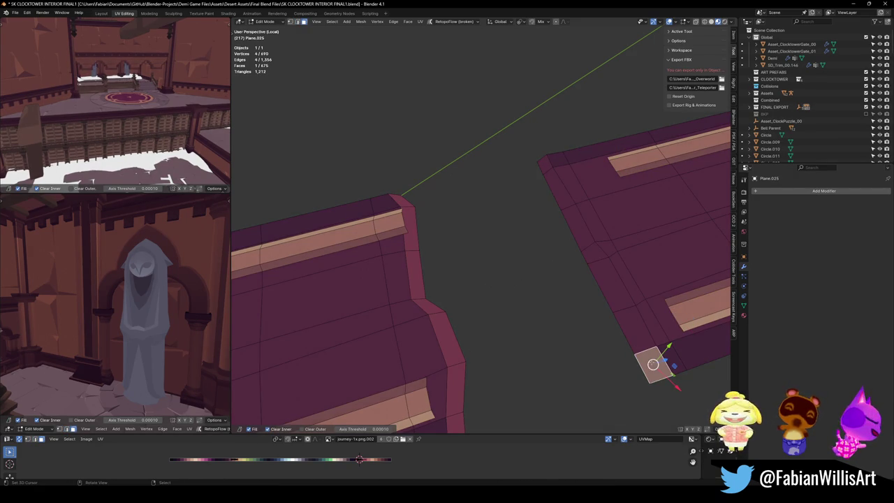
pyautogui.keyDown('ctrl'); pyautogui.click(544, 176); pyautogui.keyUp('ctrl')
pyautogui.hotkey('alt', 'a')
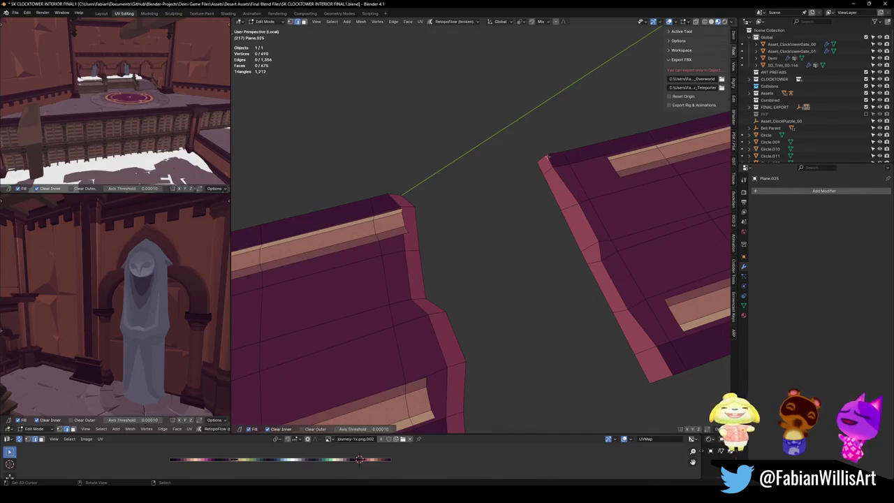
# Move the selected vertex in the horizontal plane to line up with the neighbouring trim.
pyautogui.moveTo(588, 301)
pyautogui.mouseDown()
pyautogui.moveTo(547, 275)
pyautogui.moveTo(597, 288)
pyautogui.mouseUp()
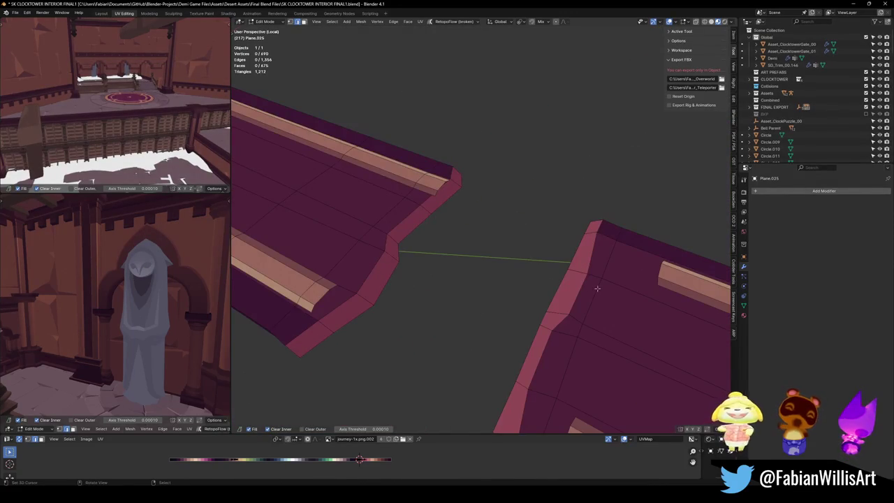
pyautogui.press('g')
pyautogui.hotkey('shift', 'z')
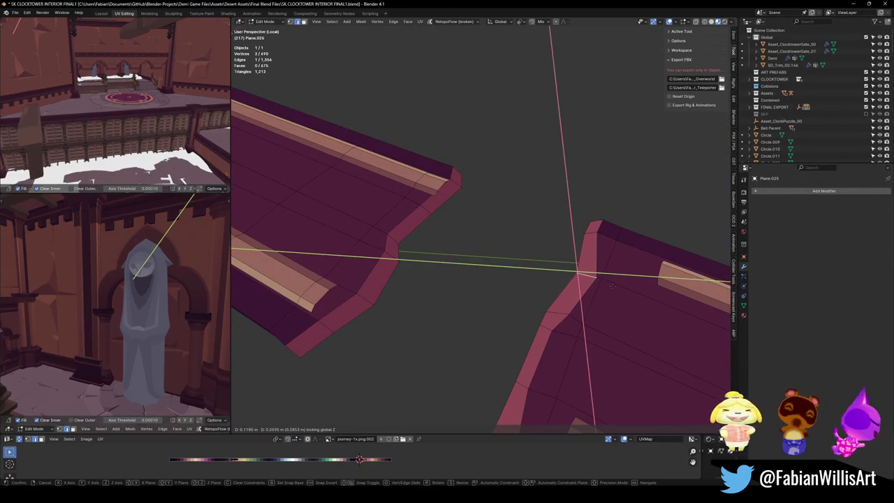
pyautogui.click(611, 284)
pyautogui.moveTo(611, 285); pyautogui.dragTo(563, 284)
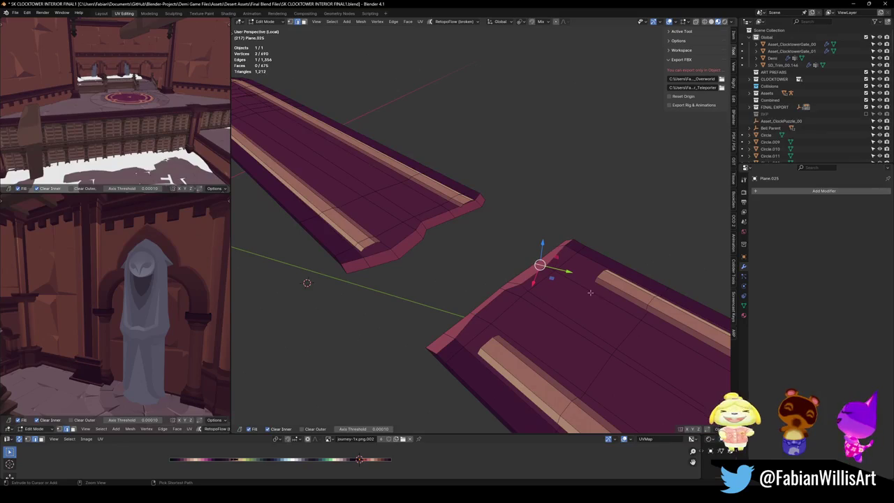
pyautogui.hotkey('alt', 'a')
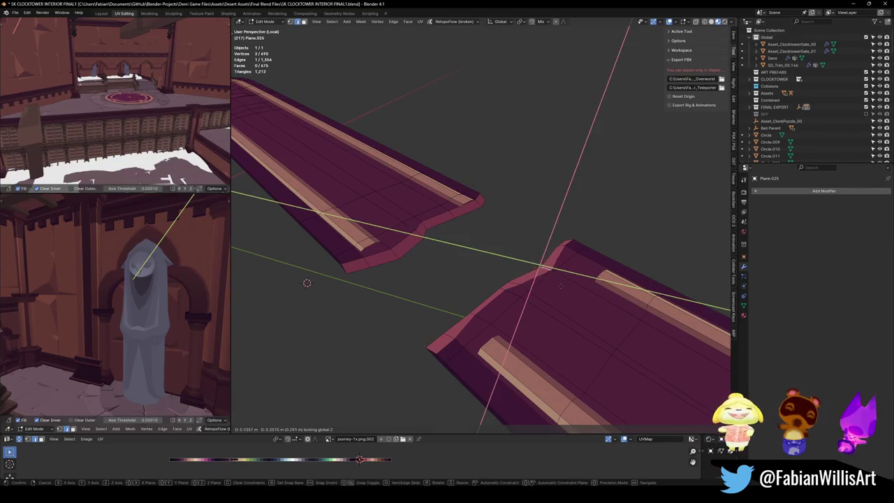
# Pull the trim's corner vertices and corner edge into line, then return to Object Mode.
pyautogui.moveTo(520, 285); pyautogui.dragTo(524, 302)
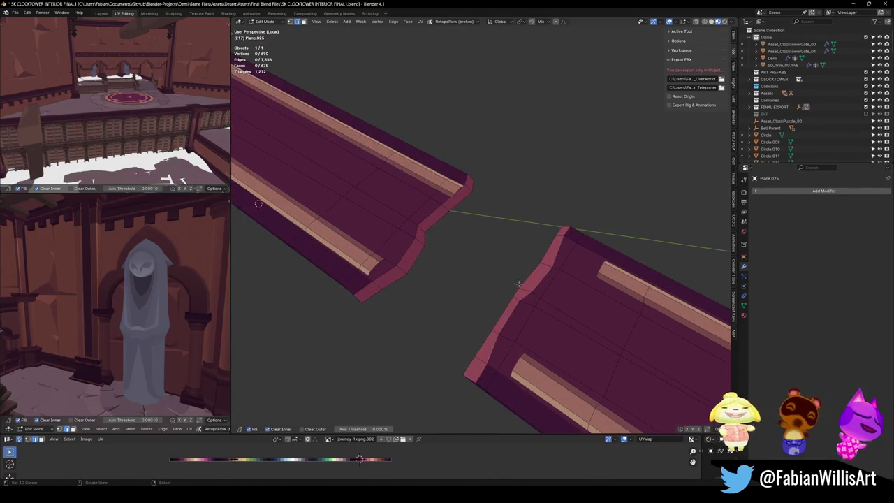
pyautogui.moveTo(484, 366); pyautogui.dragTo(497, 383)
pyautogui.press('g')
pyautogui.press('z')
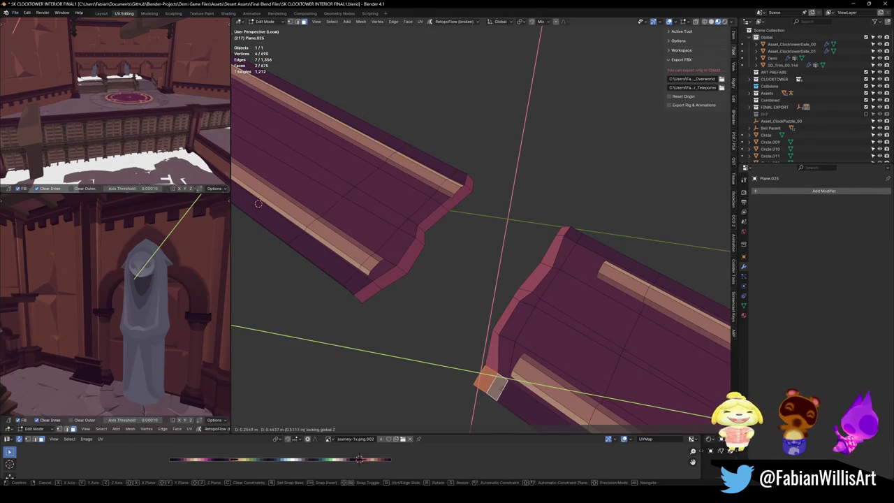
pyautogui.click(493, 383)
pyautogui.click(495, 330)
pyautogui.press('g')
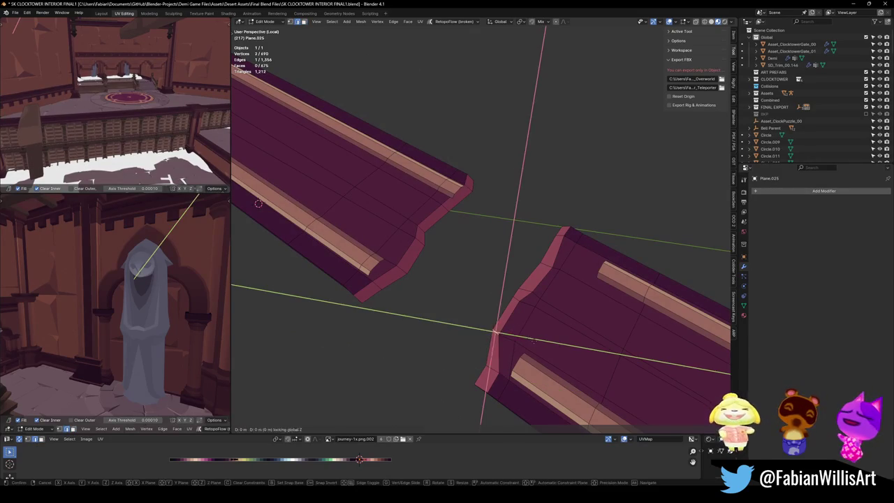
pyautogui.click(516, 307)
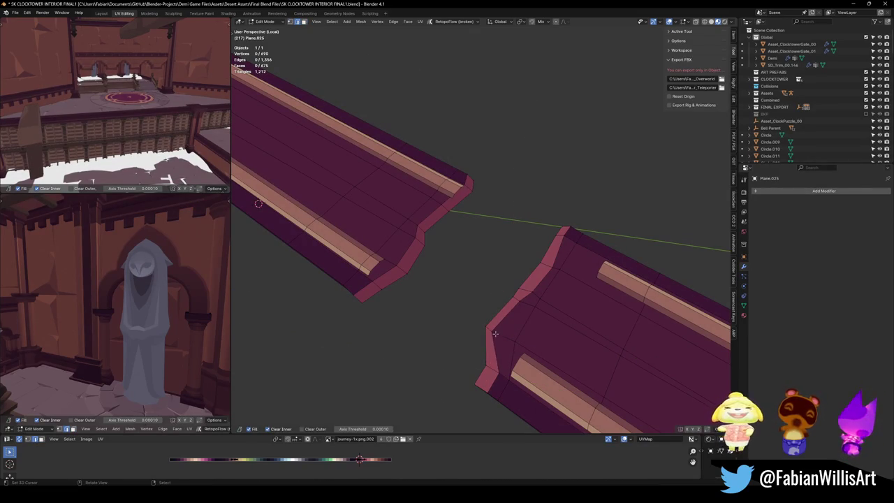
pyautogui.moveTo(535, 323)
pyautogui.mouseDown()
pyautogui.moveTo(560, 319)
pyautogui.moveTo(524, 308)
pyautogui.mouseUp()
pyautogui.press('Tab')
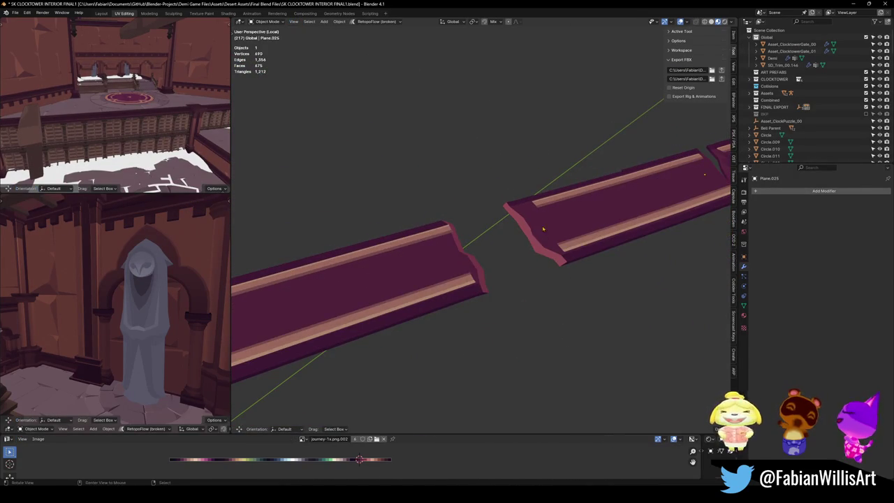
# Nudge the second trim's end face and edge in the horizontal plane to straighten its corner.
pyautogui.press('Tab')
pyautogui.scroll(3, 489, 266)
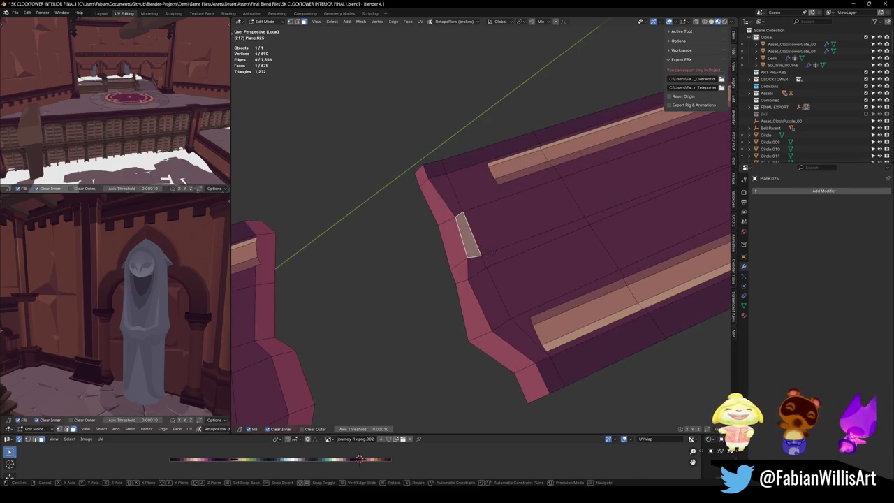
pyautogui.press('g')
pyautogui.click(493, 303)
pyautogui.press('g')
pyautogui.hotkey('shift', 'z')
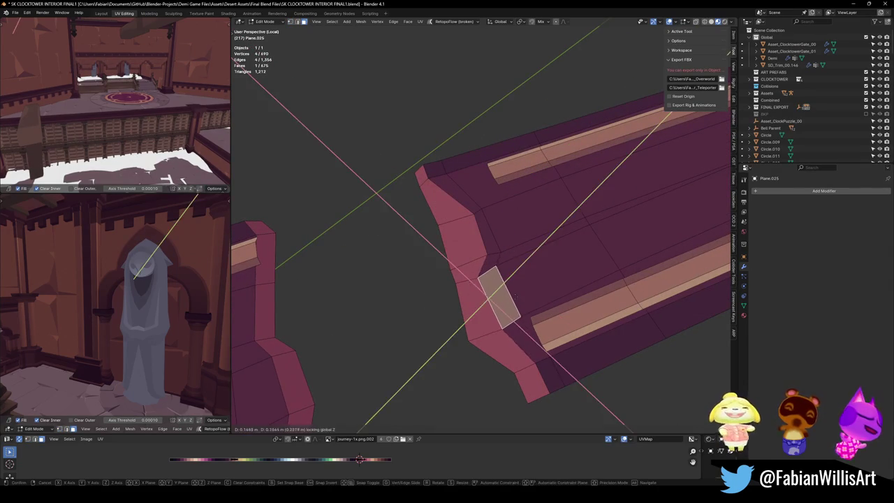
pyautogui.click(492, 293)
pyautogui.click(470, 238)
pyautogui.press('g')
pyautogui.hotkey('shift', 'z')
pyautogui.click(471, 234)
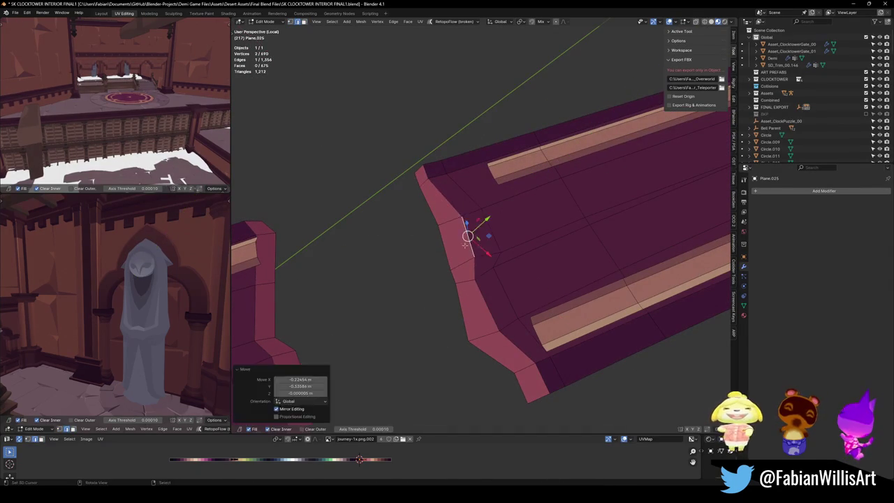
pyautogui.press('Tab')
# Check the trim end's face strip, then save SK CLOCKTOWER INTERIOR FINAL1.blend.
pyautogui.moveTo(474, 272); pyautogui.dragTo(511, 287)
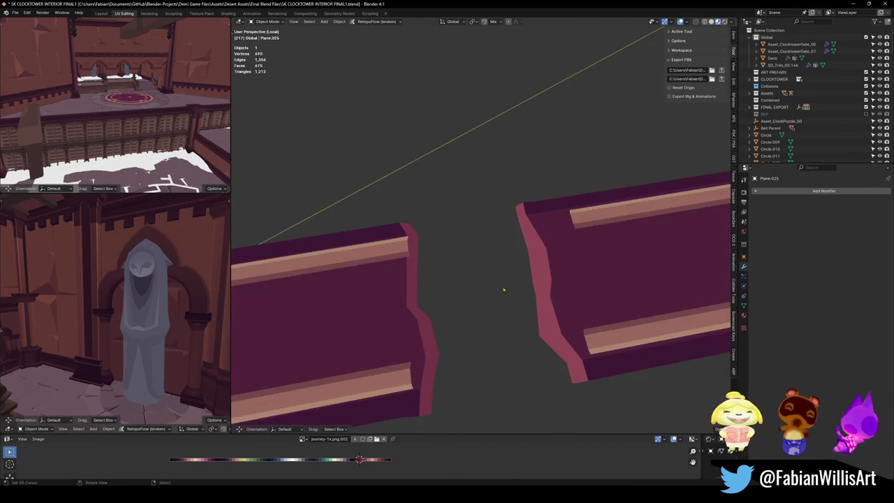
pyautogui.press('Tab')
pyautogui.click(580, 371)
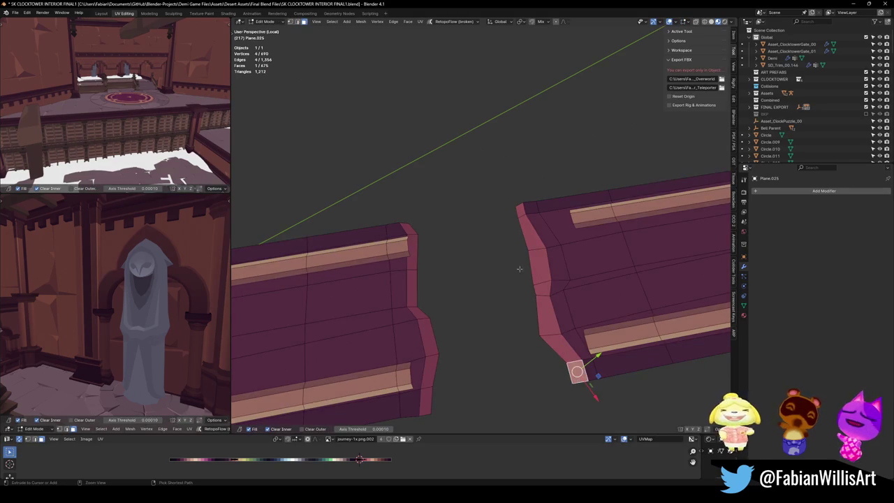
pyautogui.keyDown('ctrl'); pyautogui.click(521, 211); pyautogui.keyUp('ctrl')
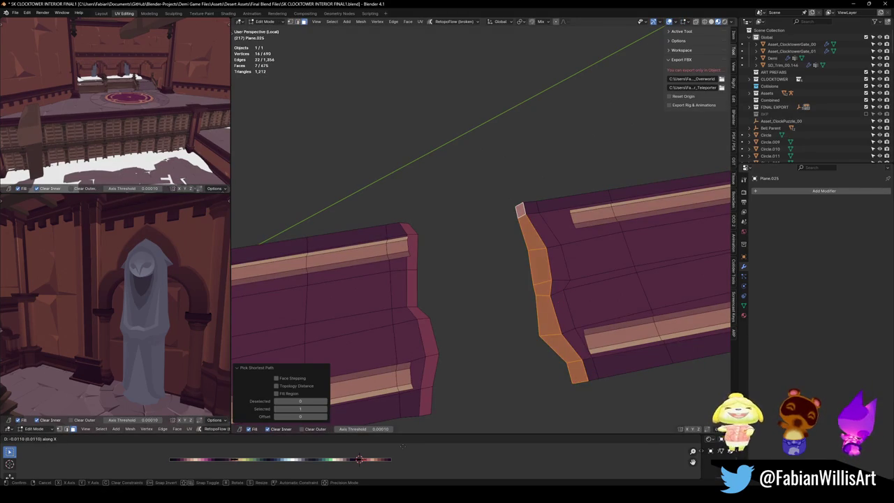
pyautogui.press('Tab')
pyautogui.moveTo(563, 279)
pyautogui.mouseDown()
pyautogui.moveTo(540, 298)
pyautogui.moveTo(469, 296)
pyautogui.moveTo(517, 332)
pyautogui.mouseUp()
pyautogui.hotkey('ctrl', 's')
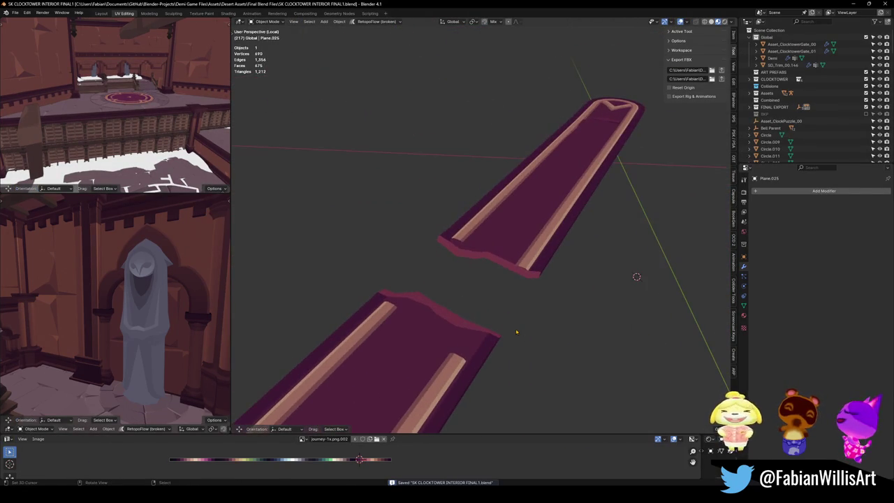
# Exit Local View to show the whole clocktower interior and select the carpet object Plane.025.
pyautogui.press('KP_Divide')
pyautogui.moveTo(531, 265)
pyautogui.mouseDown()
pyautogui.moveTo(471, 299)
pyautogui.moveTo(505, 269)
pyautogui.moveTo(581, 258)
pyautogui.moveTo(415, 84)
pyautogui.moveTo(399, 119)
pyautogui.moveTo(370, 144)
pyautogui.moveTo(604, 320)
pyautogui.mouseUp()
pyautogui.scroll(-2, 505, 269)
pyautogui.click(370, 147)
pyautogui.hotkey('alt', 'a')
pyautogui.click(558, 318)
pyautogui.scroll(5, 555, 297)
pyautogui.scroll(-3, 475, 296)
# In Edit Mode, fill the open edges at the end of the carpet's ledge with new faces.
pyautogui.press('Tab')
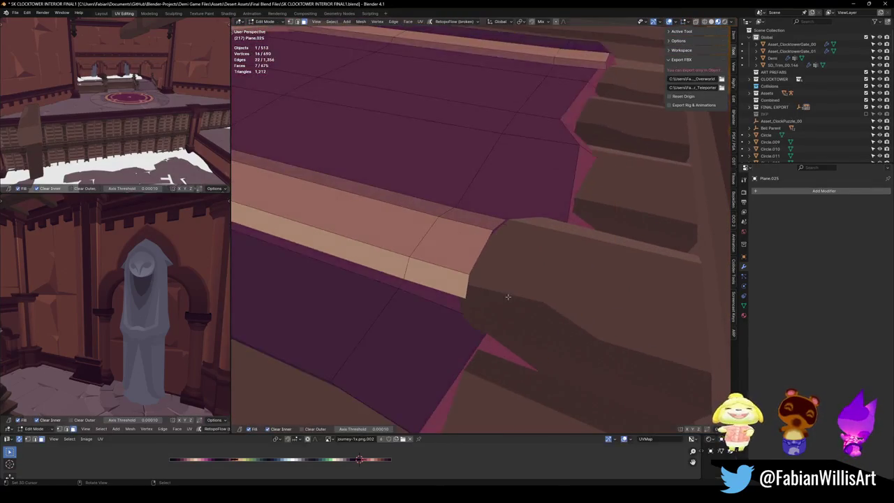
pyautogui.moveTo(508, 298); pyautogui.dragTo(475, 310)
pyautogui.click(485, 265)
pyautogui.moveTo(485, 265); pyautogui.dragTo(498, 281)
pyautogui.press('f')
pyautogui.hotkey('alt', 'a')
pyautogui.keyDown('alt'); pyautogui.click(626, 94); pyautogui.keyUp('alt')
pyautogui.hotkey('alt', 'a')
# Cap another open edge loop on the carpet with a face.
pyautogui.keyDown('alt'); pyautogui.click(628, 99); pyautogui.keyUp('alt')
pyautogui.press('f')
pyautogui.hotkey('alt', 'a')
pyautogui.keyDown('alt'); pyautogui.click(629, 96); pyautogui.keyUp('alt')
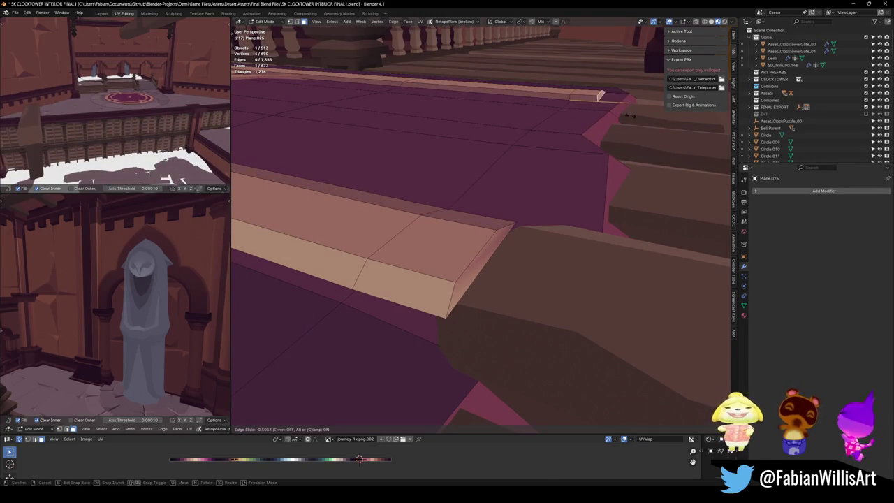
pyautogui.hotkey('alt', 'a')
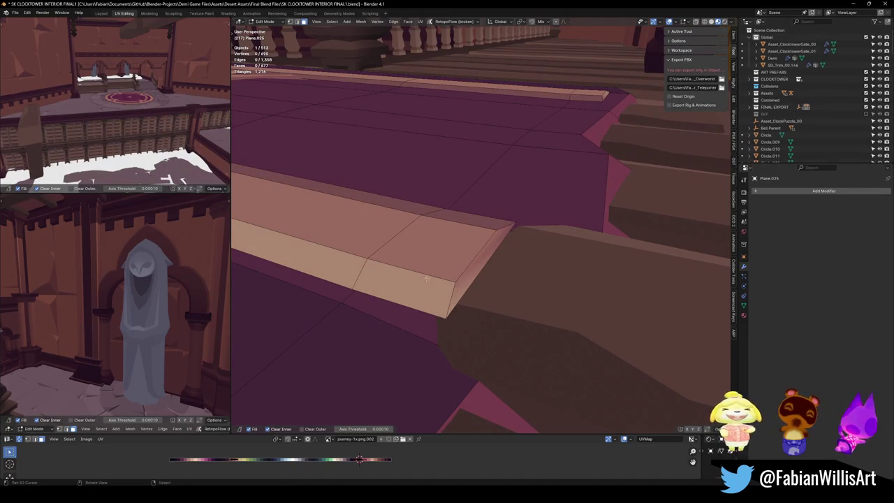
# Move the ledge's end block back so it stops before the stair block.
pyautogui.press('l')
pyautogui.press('g')
pyautogui.press('g')
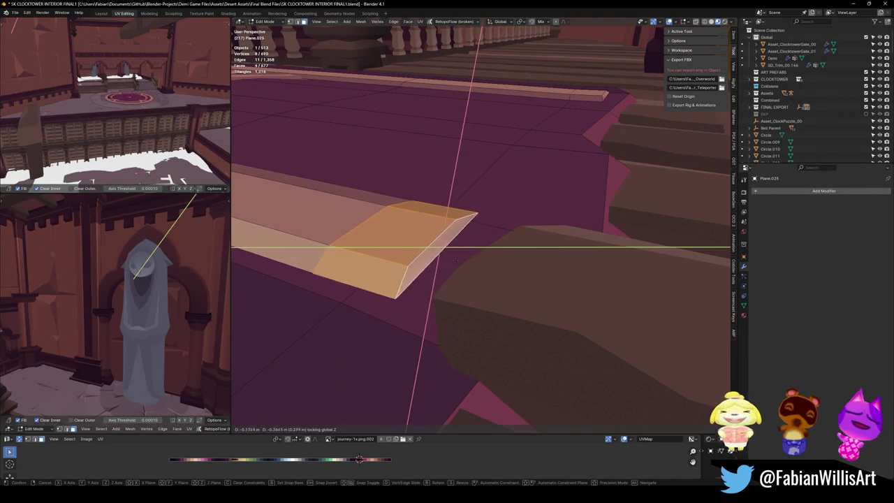
pyautogui.click(450, 247)
pyautogui.hotkey('alt', 'a')
# Reselect the carpet and lower the face beside the ledge end along Z.
pyautogui.press('Tab')
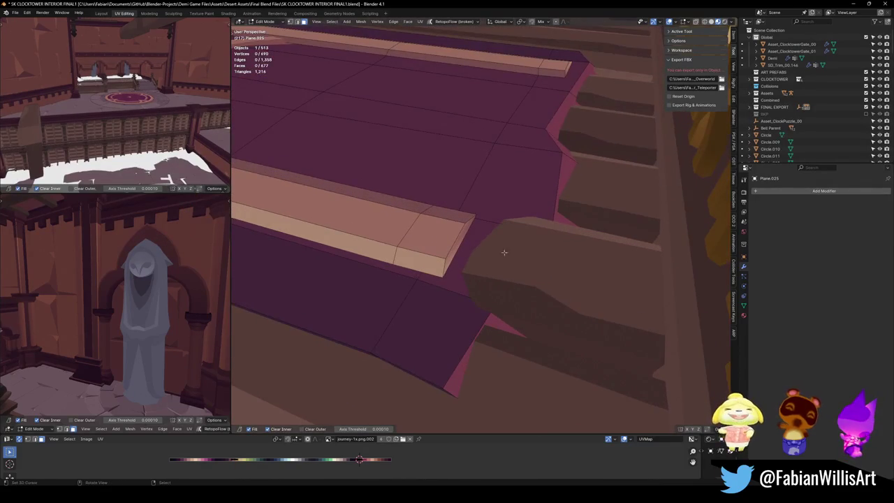
pyautogui.click(519, 216)
pyautogui.click(524, 204)
pyautogui.press('Tab')
pyautogui.click(485, 253)
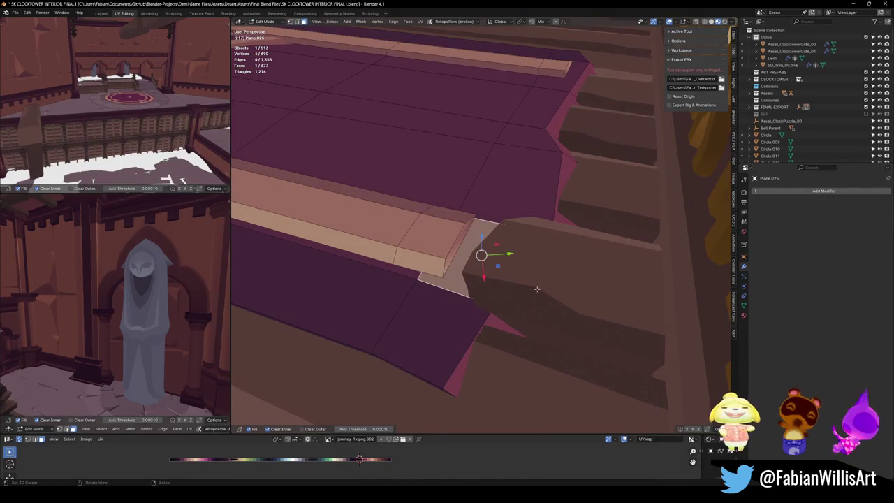
pyautogui.press('g')
pyautogui.press('z')
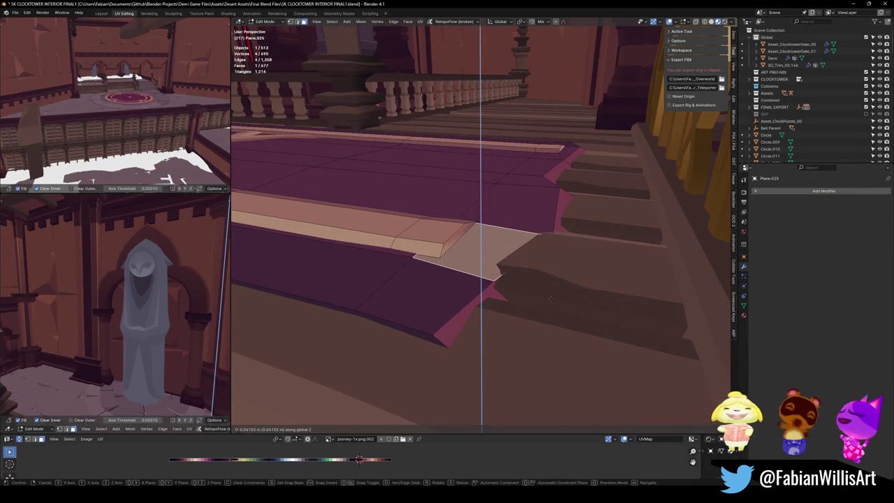
pyautogui.click(550, 299)
pyautogui.click(496, 307)
# Move the upper step edges along Z with proportional falloff turned on.
pyautogui.keyDown('ctrl'); pyautogui.click(580, 150); pyautogui.keyUp('ctrl')
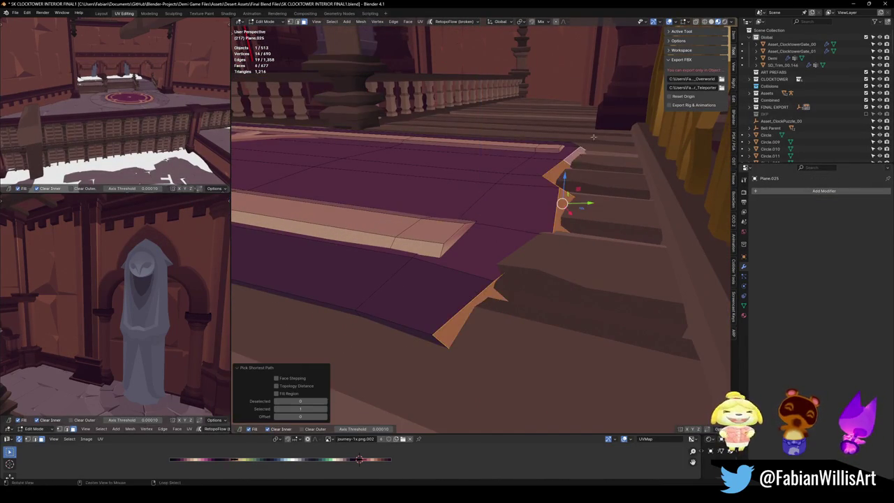
pyautogui.scroll(5, 593, 138)
pyautogui.keyDown('ctrl'); pyautogui.click(647, 100); pyautogui.keyUp('ctrl')
pyautogui.moveTo(647, 100)
pyautogui.mouseDown()
pyautogui.moveTo(473, 309)
pyautogui.moveTo(505, 303)
pyautogui.moveTo(499, 258)
pyautogui.mouseUp()
pyautogui.press('g')
pyautogui.press('z')
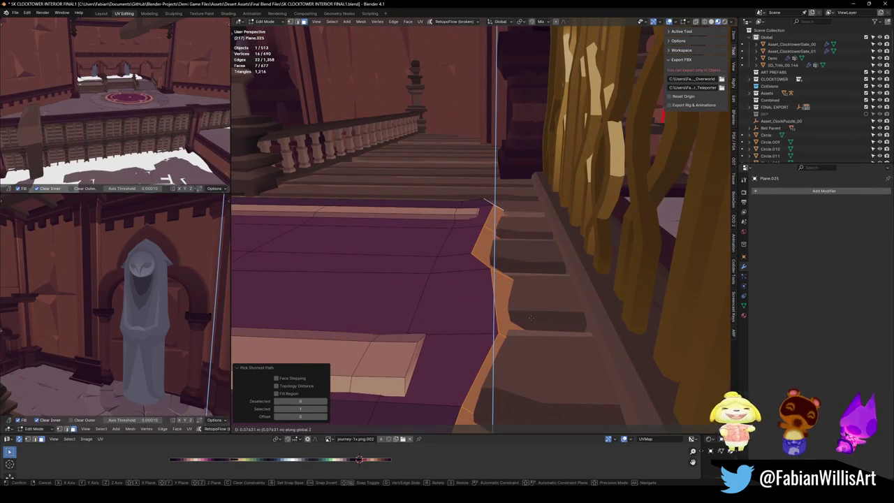
pyautogui.press('o')
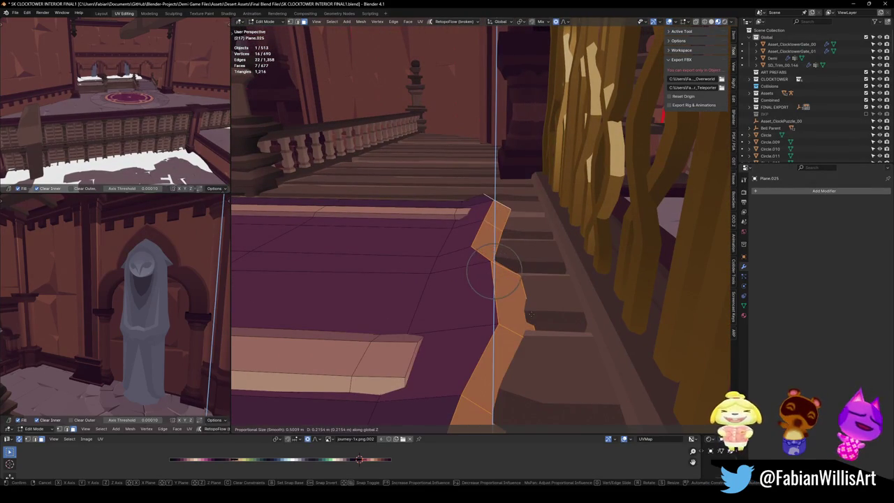
pyautogui.click(514, 325)
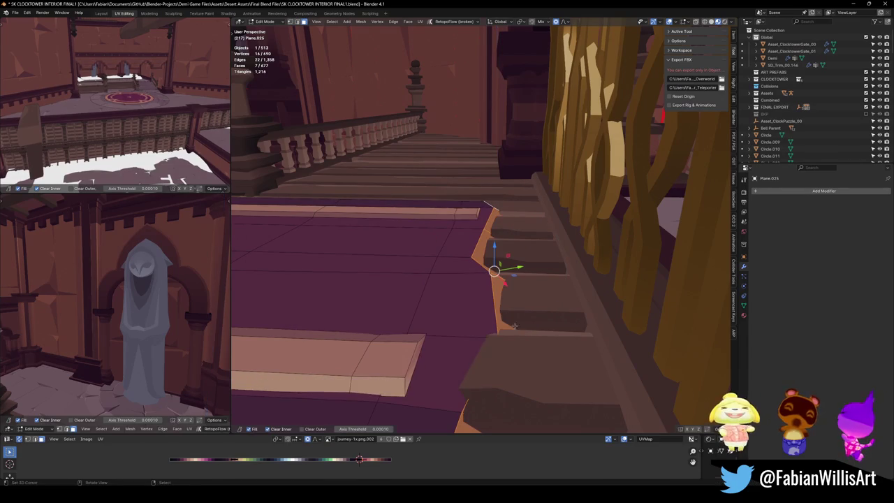
# Add the lower step's edge loop and move both step edges along Z, then exit Edit Mode.
pyautogui.keyDown('alt'); pyautogui.keyDown('shift'); pyautogui.click(403, 377); pyautogui.keyUp('shift'); pyautogui.keyUp('alt')
pyautogui.press('g')
pyautogui.press('z')
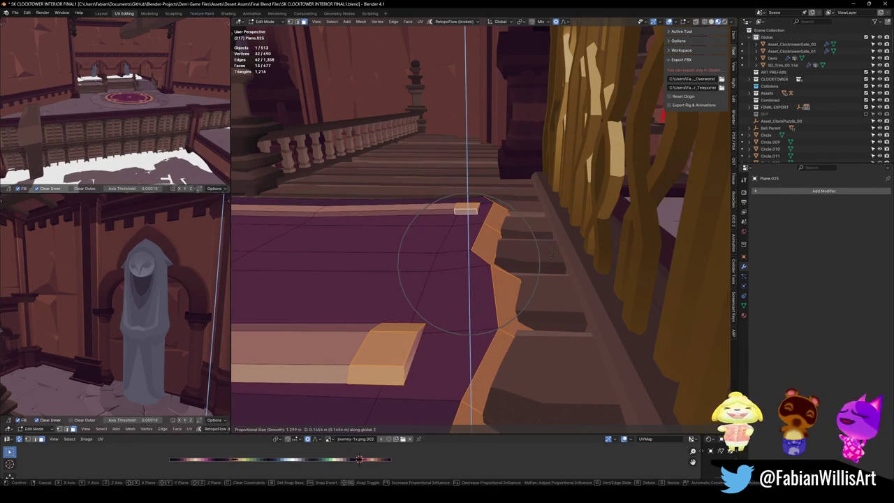
pyautogui.click(552, 256)
pyautogui.press('Tab')
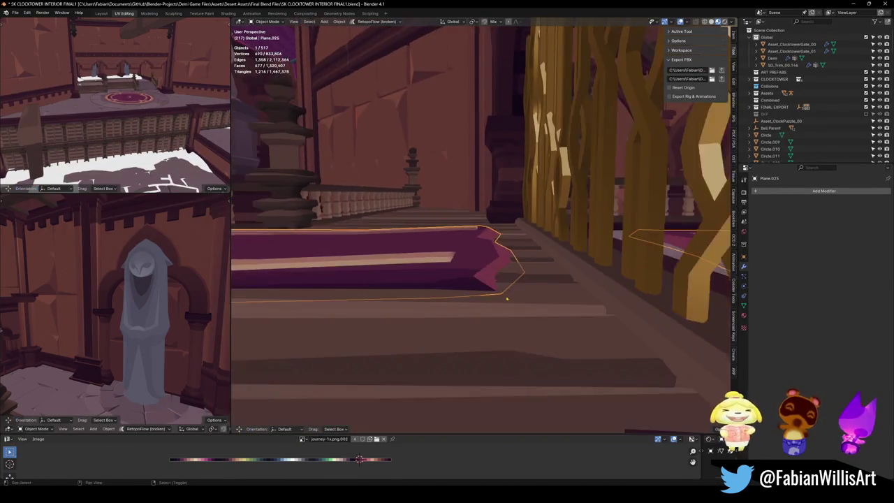
# Pull the end face of the bench's trim strip inward along its length.
pyautogui.moveTo(547, 301)
pyautogui.mouseDown()
pyautogui.moveTo(569, 300)
pyautogui.moveTo(562, 286)
pyautogui.moveTo(573, 279)
pyautogui.moveTo(524, 303)
pyautogui.moveTo(441, 314)
pyautogui.moveTo(515, 244)
pyautogui.moveTo(509, 261)
pyautogui.mouseUp()
pyautogui.press('Tab')
pyautogui.click(497, 345)
pyautogui.press('g')
pyautogui.press('z')
pyautogui.press('z')
pyautogui.click(447, 347)
pyautogui.hotkey('alt', 'a')
# Try edge and vertex slides at the trim end, cancelling both.
pyautogui.scroll(5, 448, 348)
pyautogui.press('2')
pyautogui.click(473, 266)
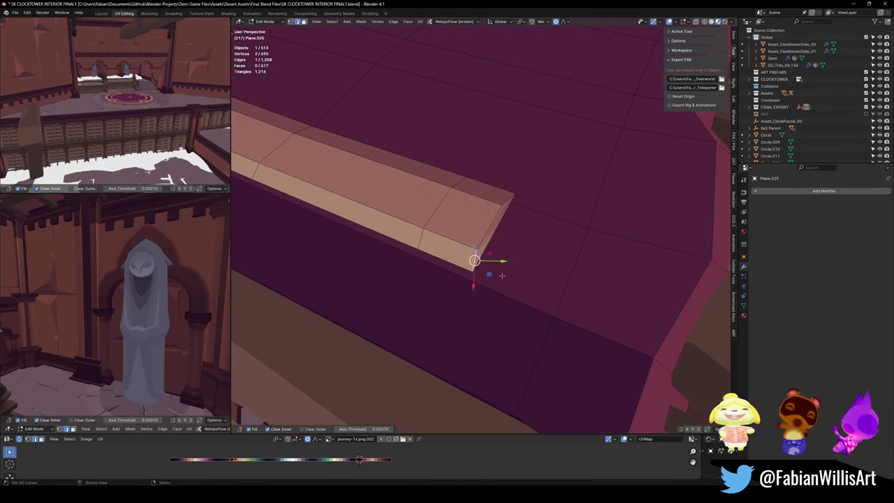
pyautogui.press('g')
pyautogui.press('g')
pyautogui.rightClick(484, 271)
pyautogui.press('1')
pyautogui.click(475, 197)
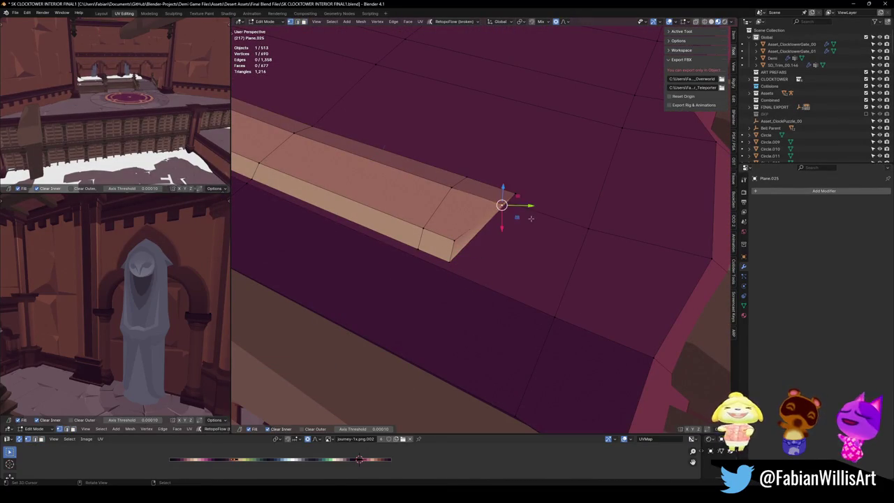
pyautogui.press('g')
pyautogui.press('g')
pyautogui.rightClick(510, 215)
# Snap the trim's end face to the 3D cursor, then set the cursor onto the end face.
pyautogui.press('3')
pyautogui.click(482, 225)
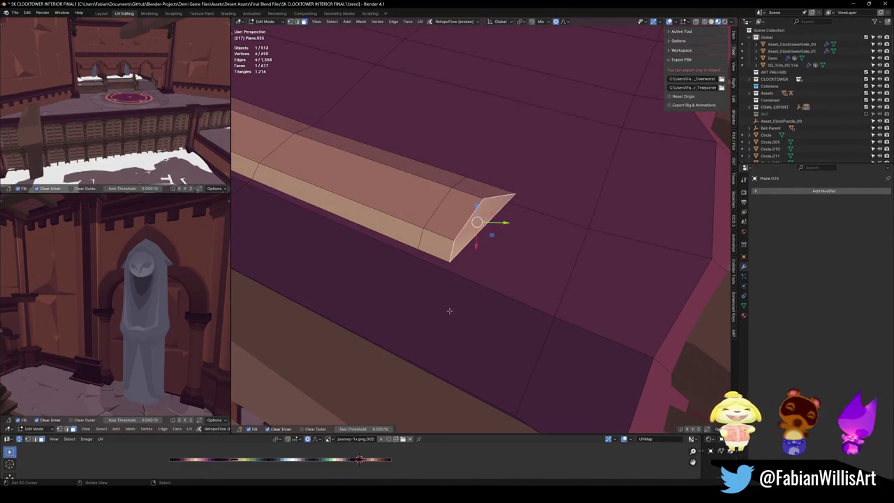
pyautogui.hotkey('shift', 's')
pyautogui.click(373, 419)
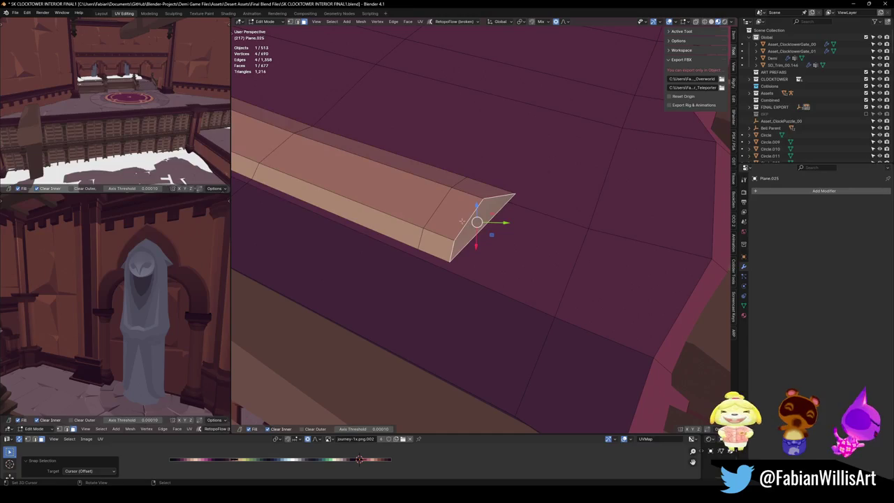
pyautogui.click(499, 233)
pyautogui.hotkey('shift', 's')
pyautogui.click(321, 474)
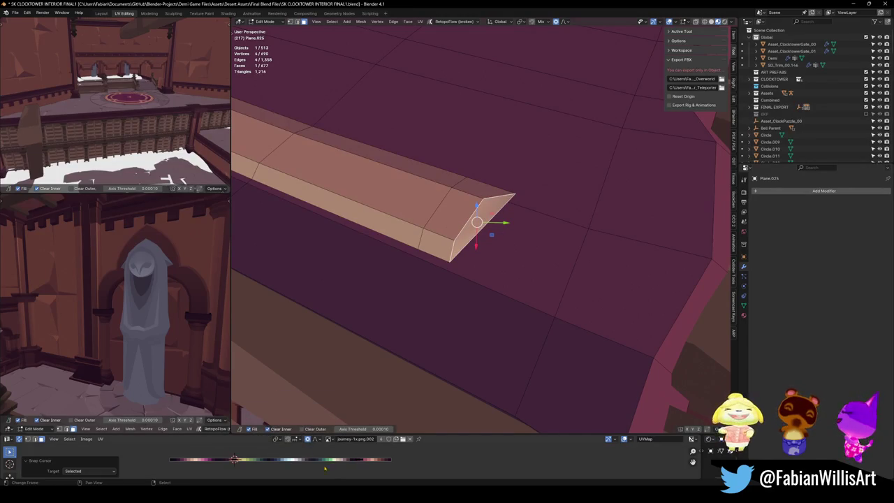
pyautogui.press('Tab')
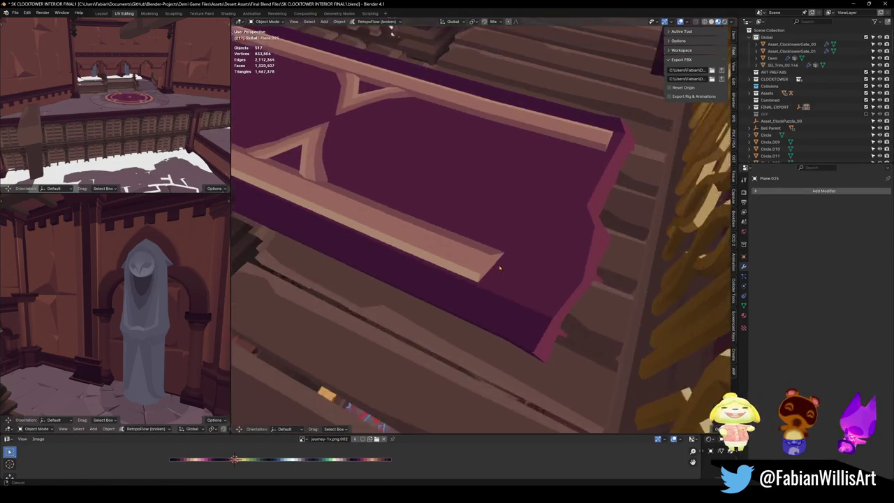
# Edge-slide the loop at the bench end to tidy the trim's end.
pyautogui.moveTo(525, 271)
pyautogui.mouseDown()
pyautogui.moveTo(562, 293)
pyautogui.moveTo(549, 275)
pyautogui.moveTo(543, 218)
pyautogui.mouseUp()
pyautogui.scroll(5, 543, 219)
pyautogui.press('Tab')
pyautogui.keyDown('alt'); pyautogui.click(523, 226); pyautogui.keyUp('alt')
pyautogui.press('g')
pyautogui.press('g')
pyautogui.click(523, 233)
pyautogui.hotkey('alt', 'a')
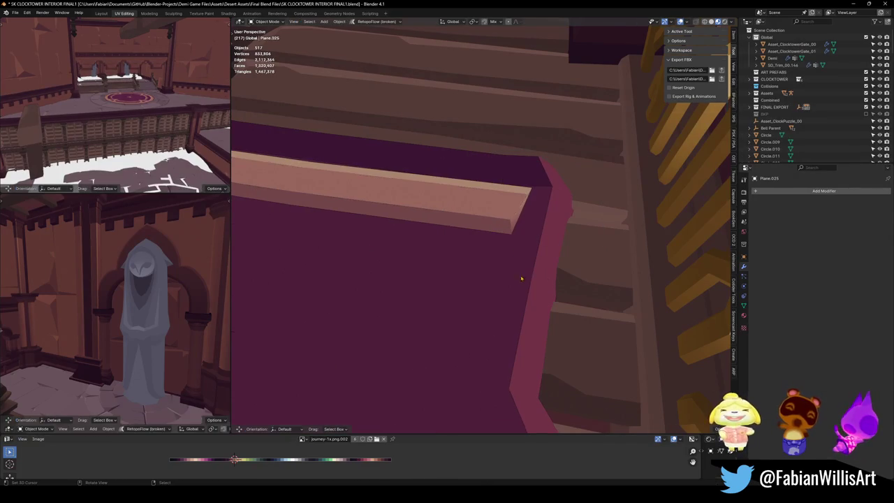
pyautogui.click(526, 203)
pyautogui.press('Tab')
# Fly to the floor trim, fill its missing face, then fly on toward the golden gate.
pyautogui.hotkey('shift', '`')
pyautogui.press('w')
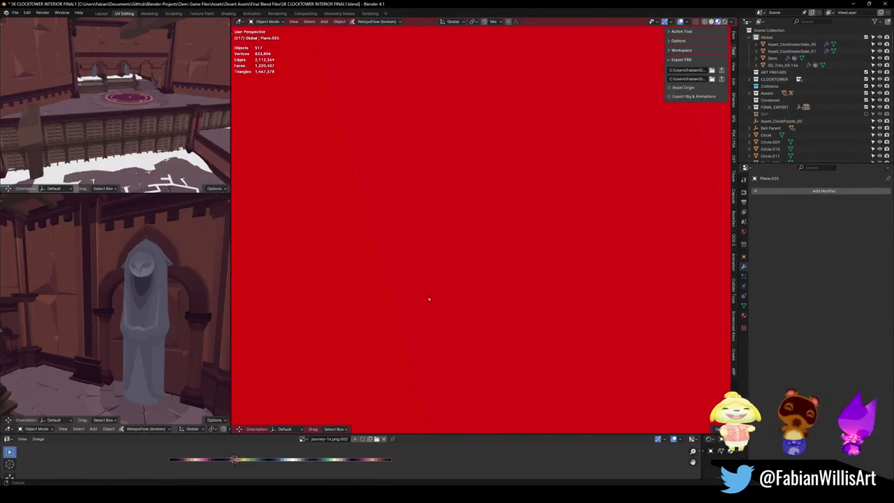
pyautogui.click(489, 229)
pyautogui.hotkey('shift', '`')
pyautogui.click(482, 227)
pyautogui.press('Tab')
pyautogui.hotkey('shift', '`')
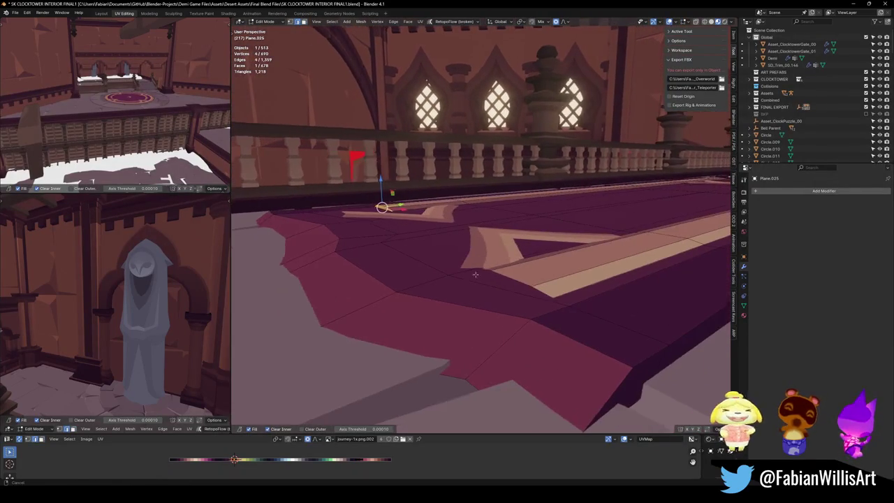
pyautogui.click(533, 293)
pyautogui.press('Tab')
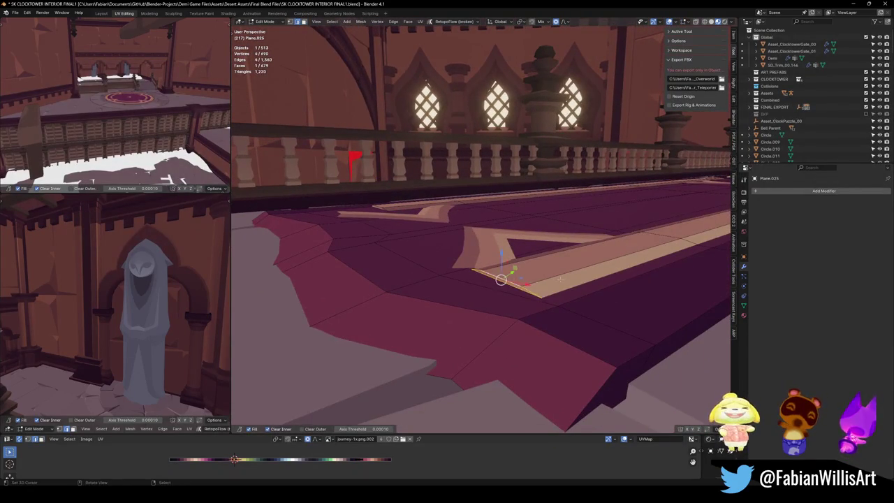
pyautogui.hotkey('shift', '`')
pyautogui.click(444, 275)
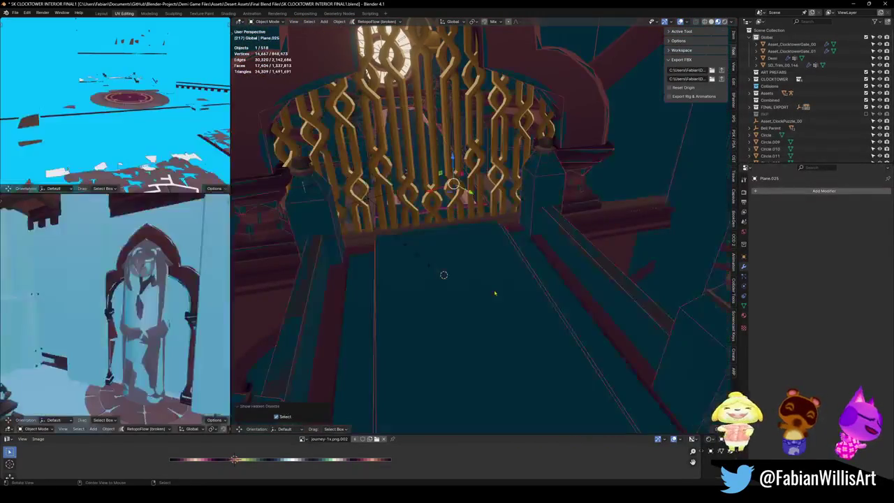
# Save SK CLOCKTOWER INTERIOR FINAL1.blend, reveal hidden objects and select all the interior's objects.
pyautogui.hotkey('shift', '`')
pyautogui.click(460, 269)
pyautogui.hotkey('ctrl', 's')
pyautogui.click(460, 269)
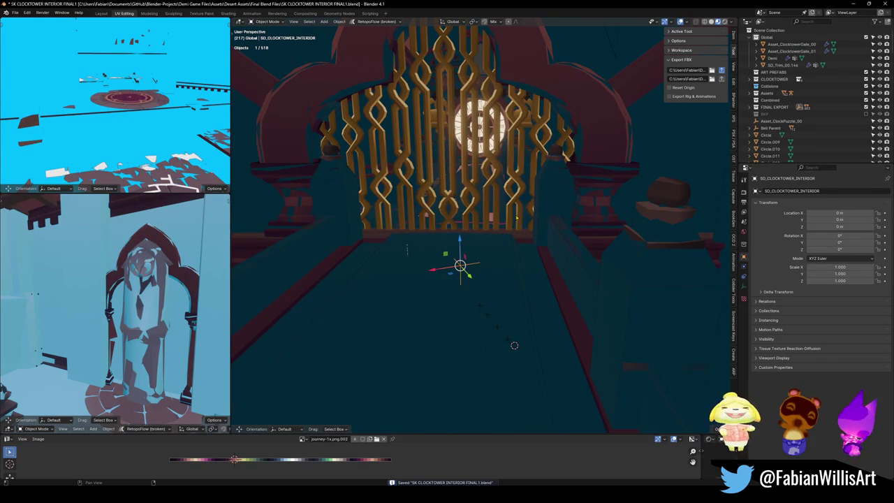
pyautogui.press('a')
pyautogui.hotkey('alt', 'Tab')
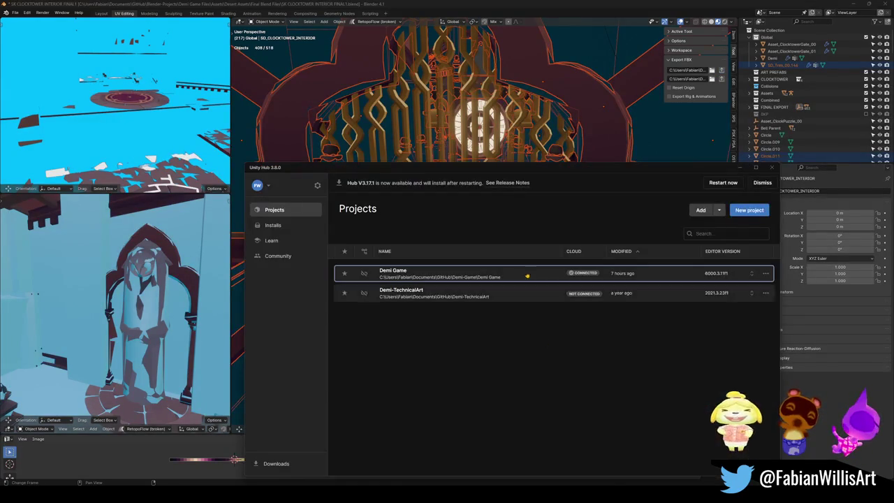
# Open the Demi Game project, then bring up GitHub Desktop showing 181 changed files.
pyautogui.click(444, 280)
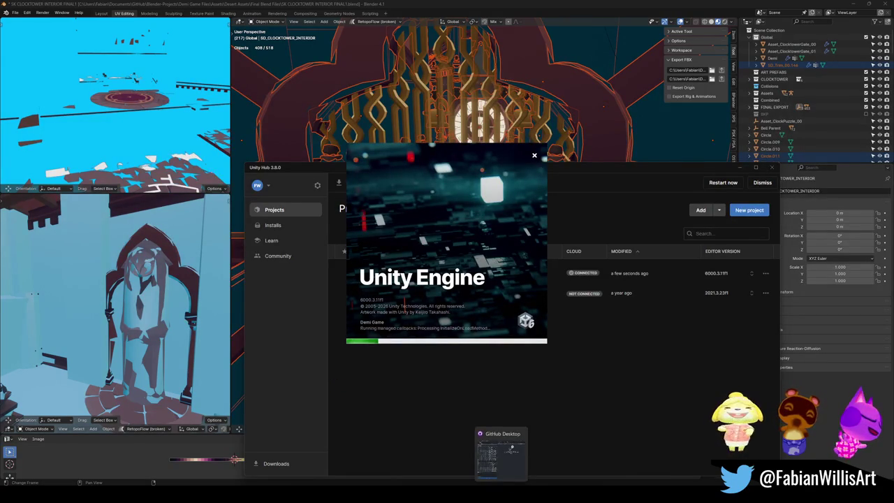
pyautogui.click(501, 498)
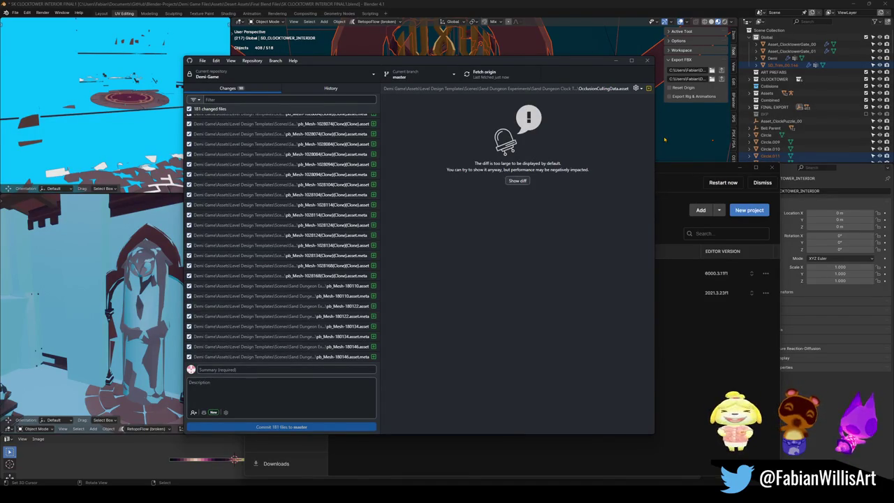
# View the pb_Mesh-1028074 .asset.meta diff (LF to CRLF) and open the file outside GitHub Desktop.
pyautogui.click(328, 134)
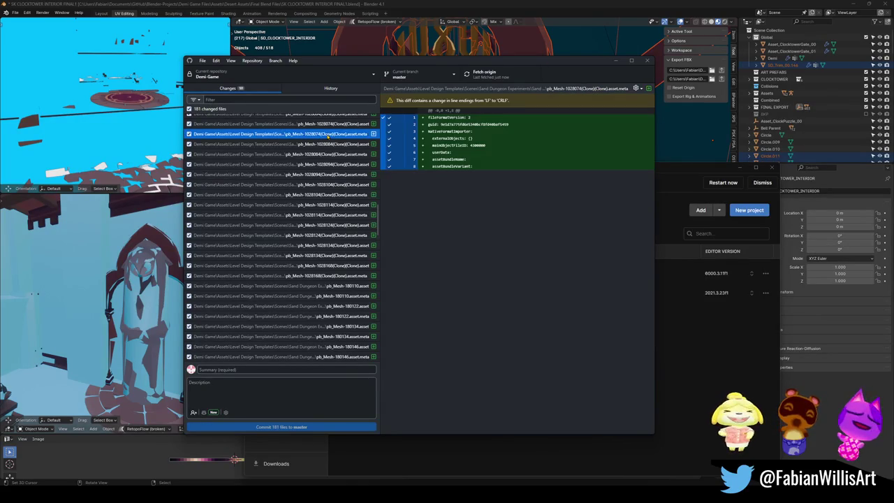
pyautogui.rightClick(329, 136)
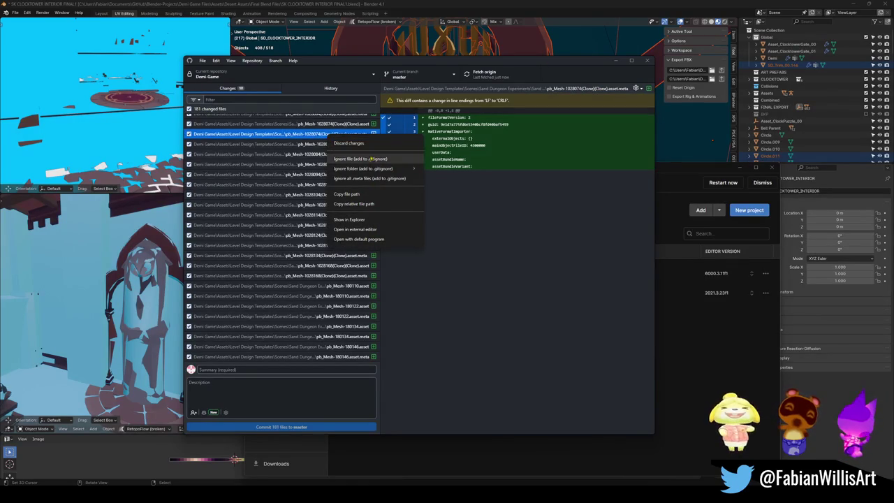
pyautogui.click(378, 228)
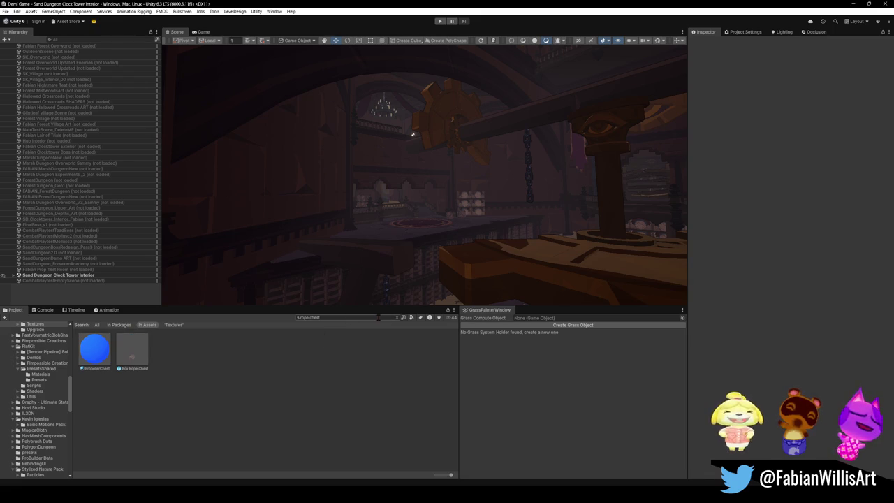
# Inspect the pb_Mesh assets (53330, 40702, 218106, 40840) in the ProBuilder Meshes folder.
pyautogui.moveTo(413, 243)
pyautogui.mouseDown()
pyautogui.moveTo(508, 256)
pyautogui.moveTo(426, 286)
pyautogui.mouseUp()
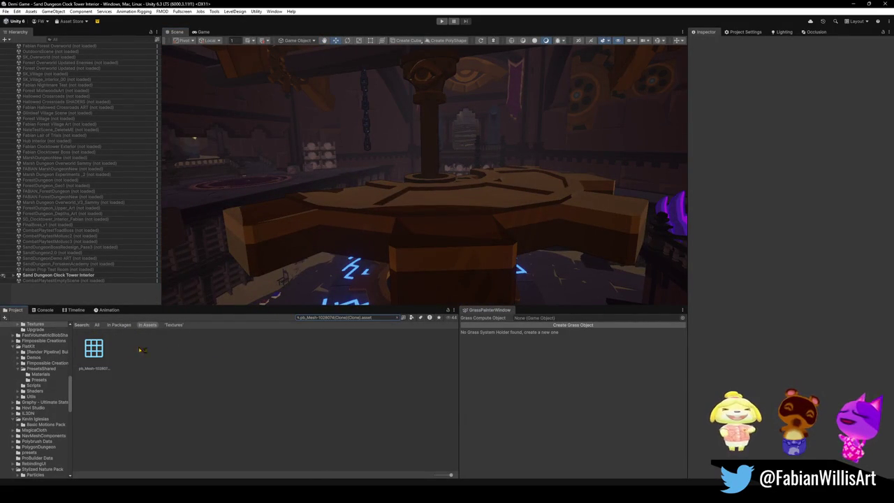
pyautogui.click(92, 354)
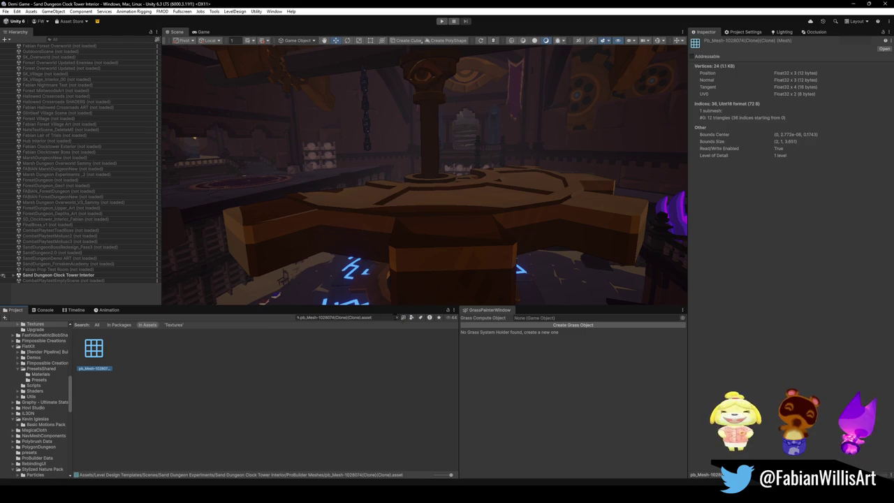
pyautogui.press('Escape')
pyautogui.scroll(3, 268, 412)
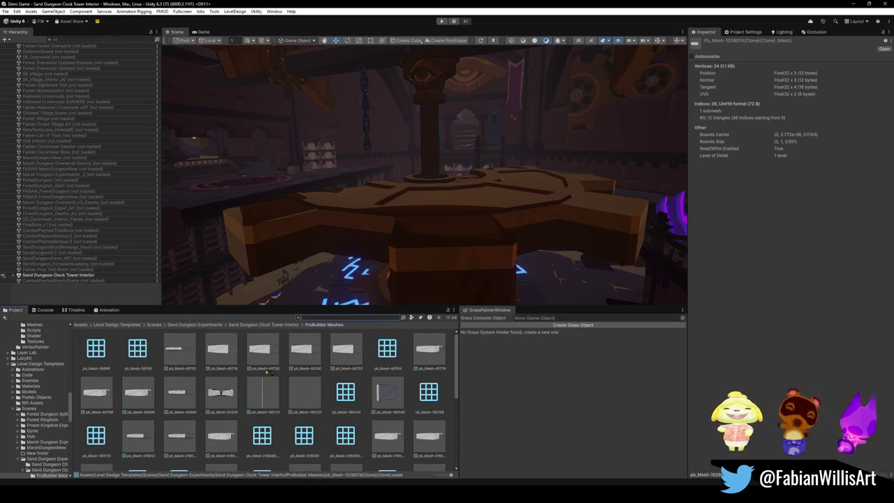
pyautogui.click(229, 395)
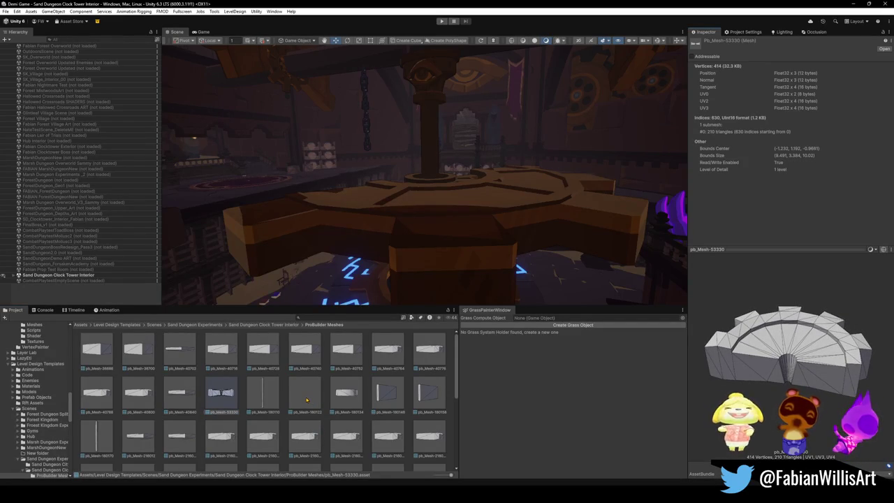
pyautogui.click(173, 356)
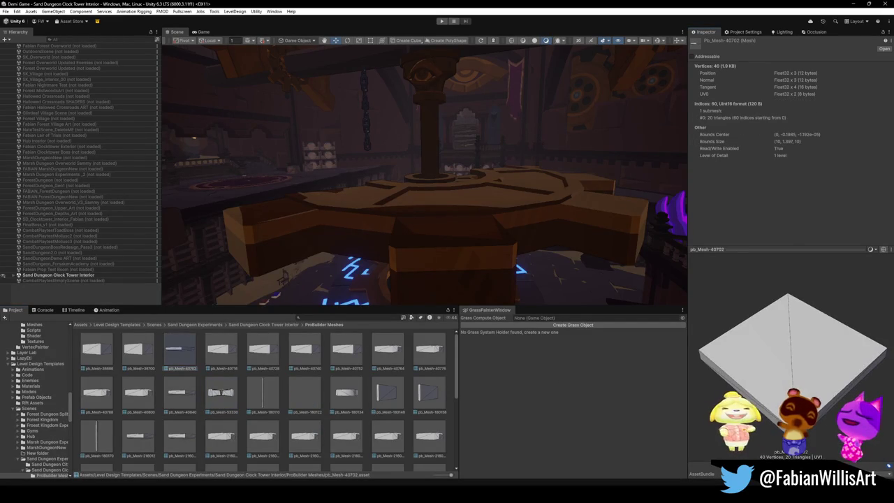
pyautogui.scroll(-3, 390, 417)
pyautogui.click(350, 357)
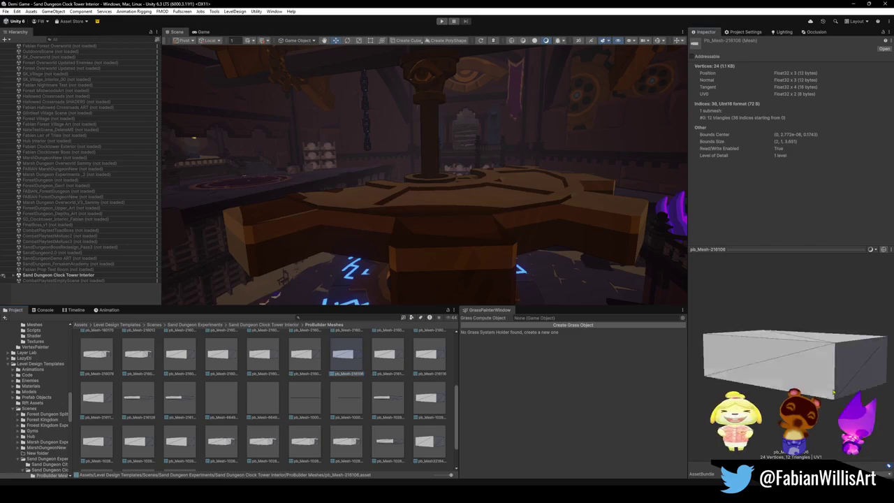
pyautogui.scroll(3, 350, 357)
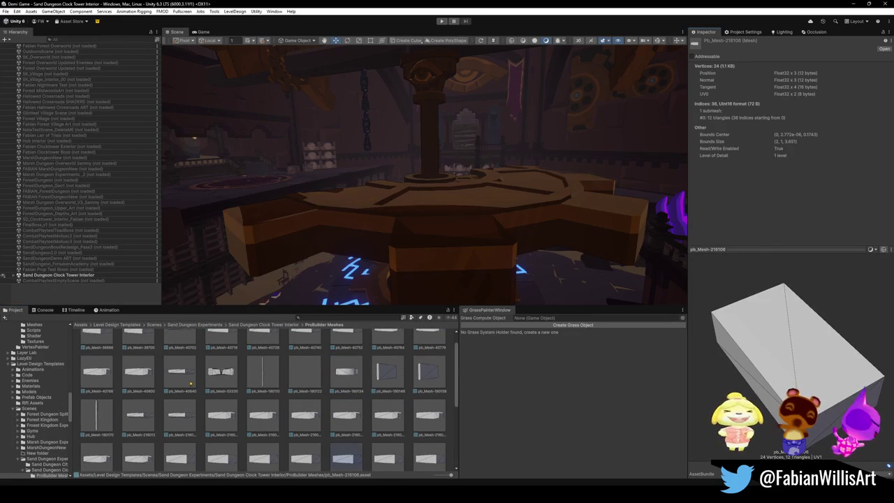
pyautogui.click(222, 372)
pyautogui.click(180, 372)
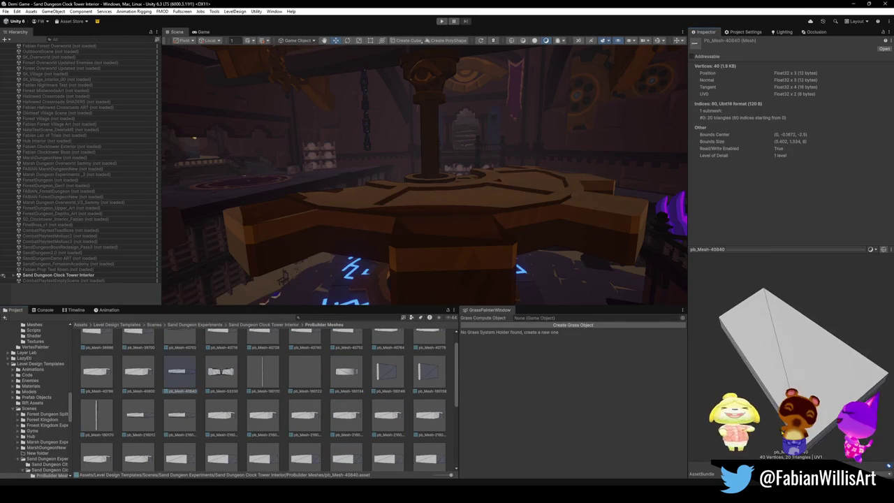
pyautogui.scroll(1, 222, 380)
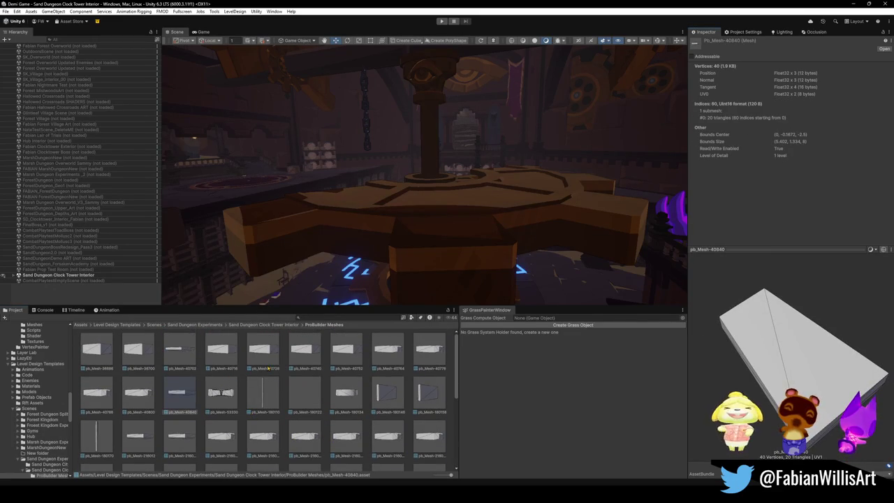
# Delete the ProBuilder Meshes folder from Sand Dungeon Clock Tower Interior.
pyautogui.click(286, 325)
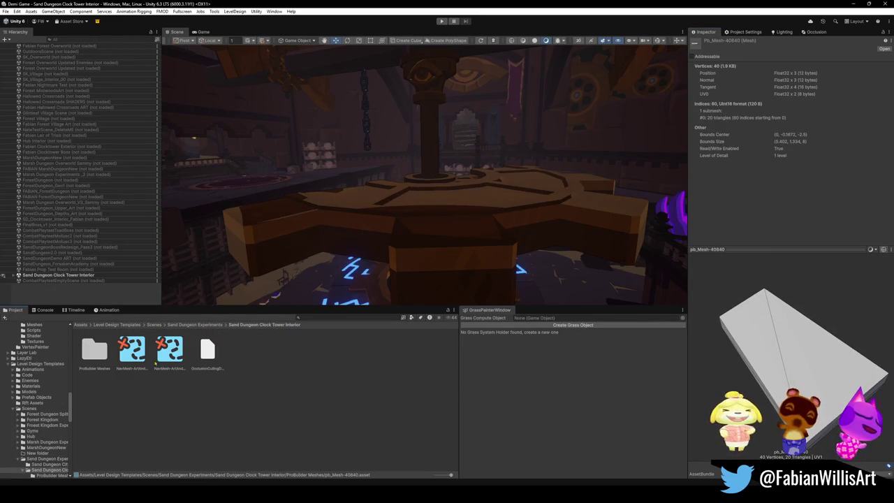
pyautogui.press('Delete')
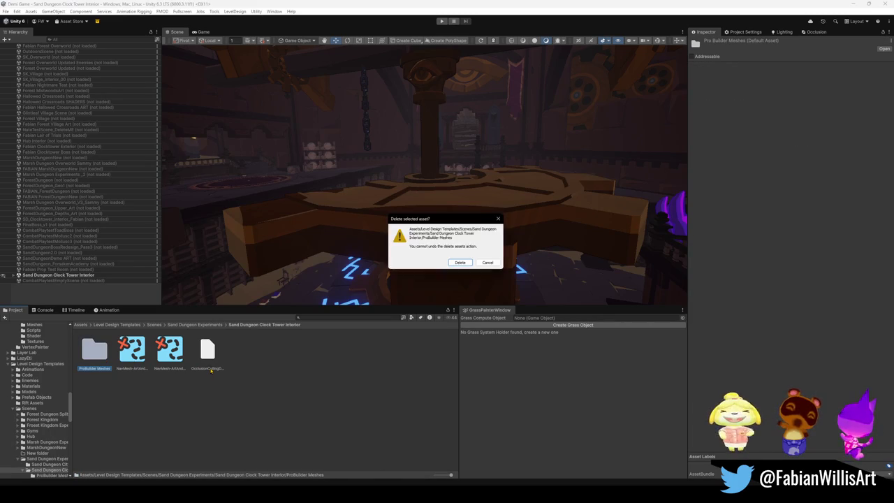
pyautogui.click(459, 265)
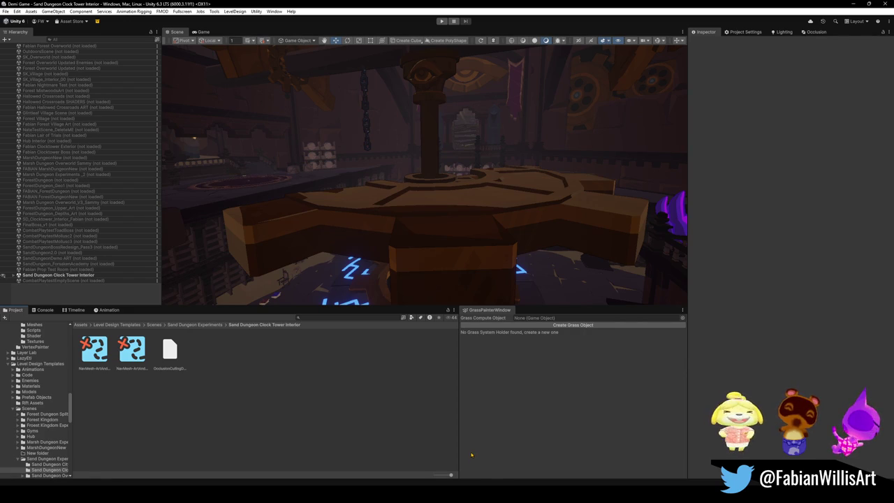
pyautogui.hotkey('alt', 'Tab')
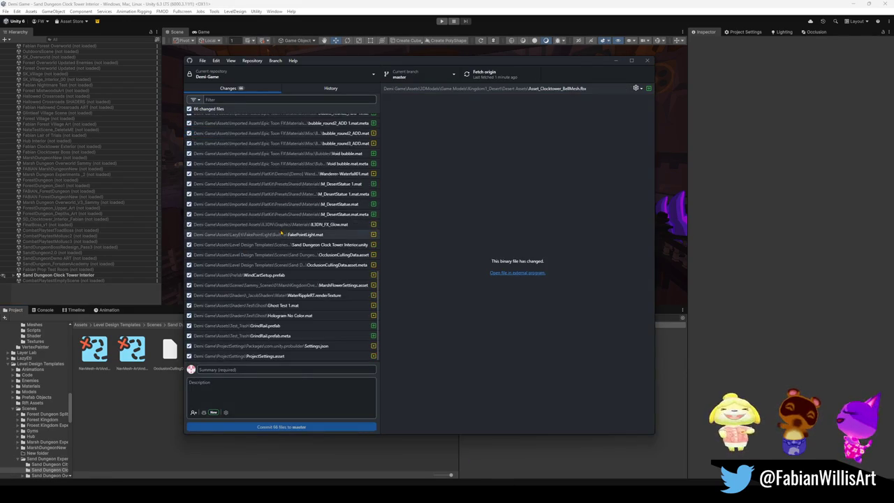
pyautogui.scroll(-5, 303, 292)
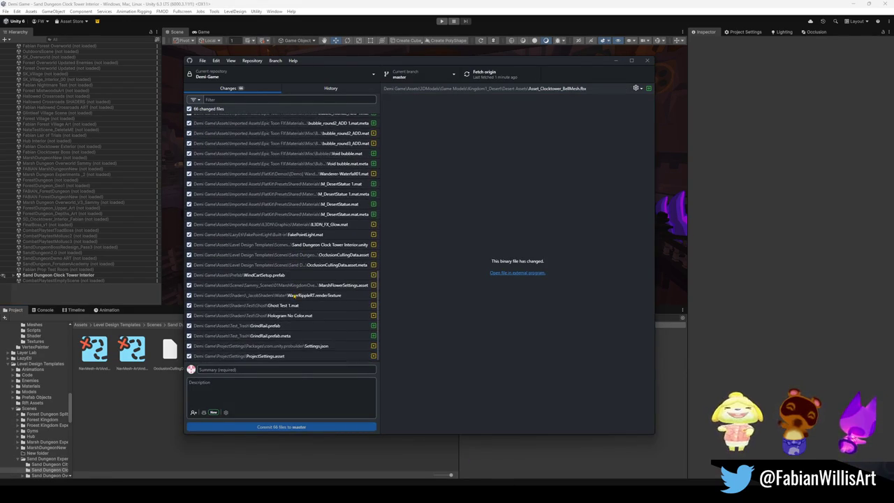
pyautogui.scroll(6, 314, 319)
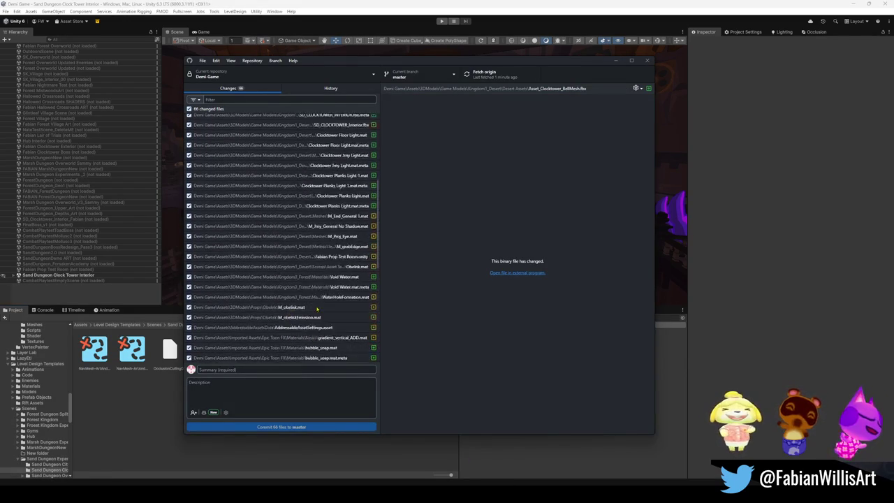
pyautogui.scroll(-10, 318, 309)
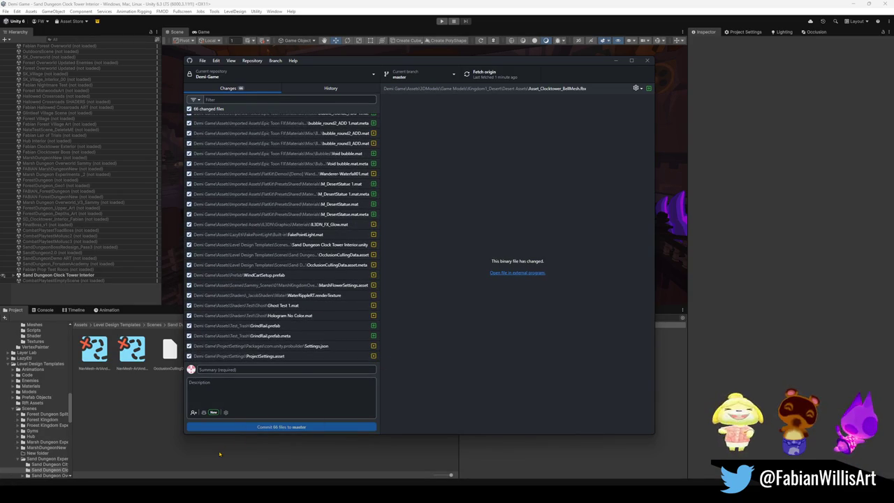
pyautogui.click(266, 356)
pyautogui.hotkey('alt', 'Tab')
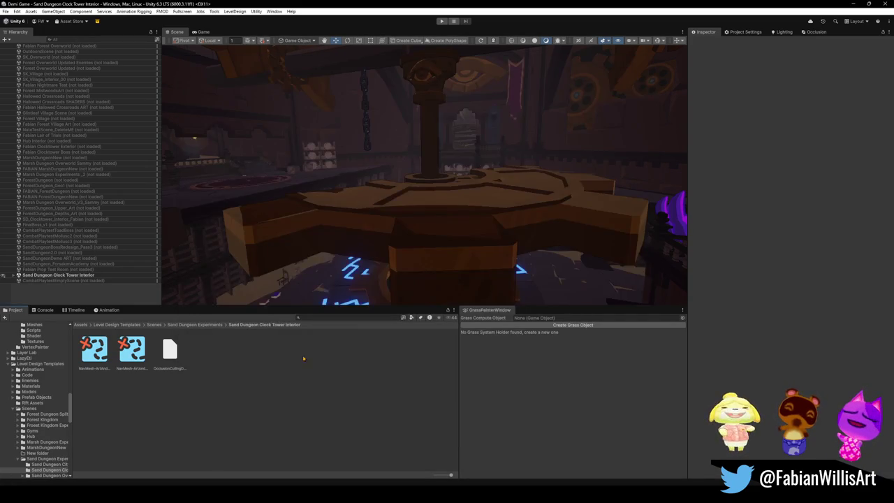
# Orbit through the clock tower interior in the Scene view, then minimize Unity to reveal Blender.
pyautogui.moveTo(456, 164); pyautogui.dragTo(467, 41)
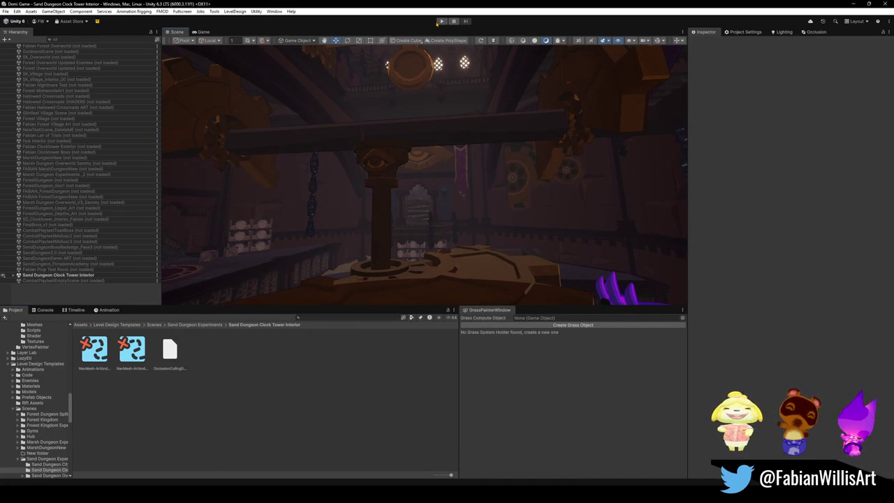
pyautogui.moveTo(419, 175)
pyautogui.mouseDown()
pyautogui.moveTo(347, 198)
pyautogui.moveTo(558, 208)
pyautogui.moveTo(494, 222)
pyautogui.moveTo(513, 225)
pyautogui.moveTo(633, 219)
pyautogui.moveTo(539, 186)
pyautogui.moveTo(480, 179)
pyautogui.mouseUp()
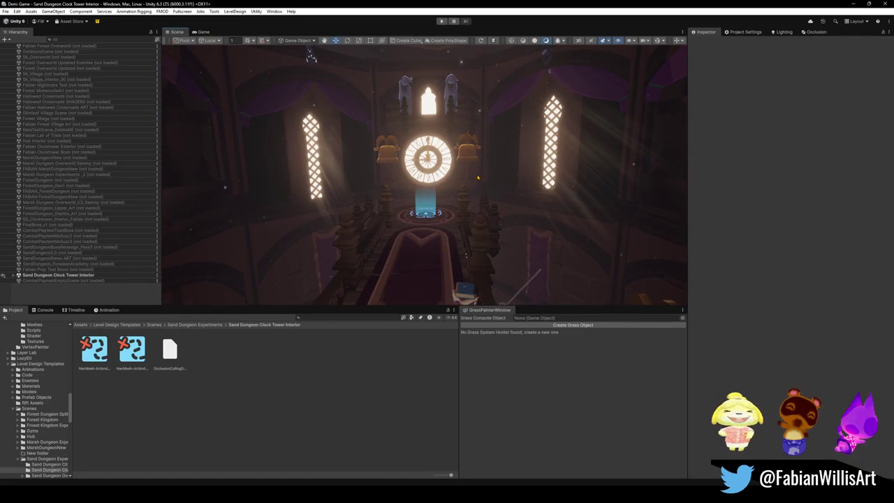
pyautogui.click(852, 6)
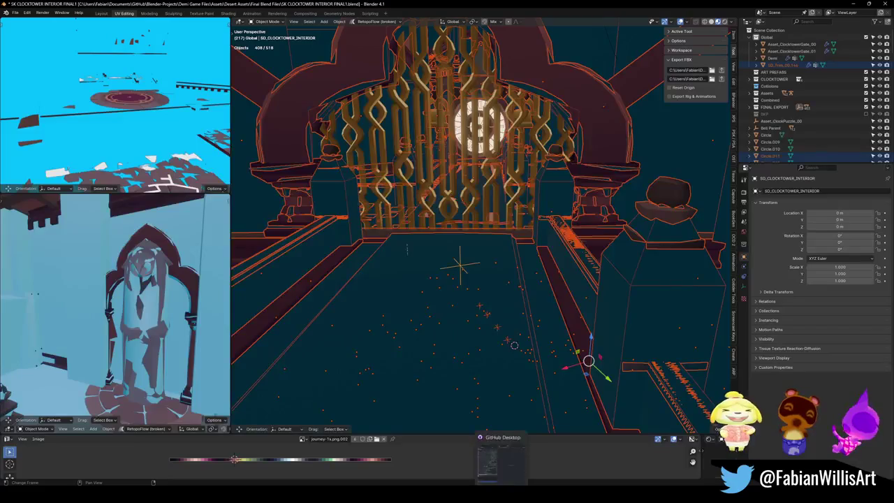
# Discard the changes to GrindRail.prefab and GrindRail.prefab.meta.
pyautogui.click(501, 497)
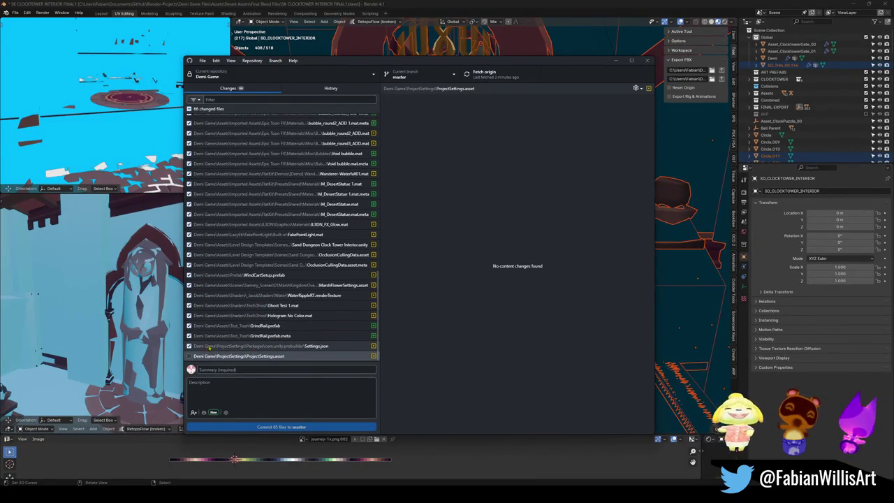
pyautogui.click(225, 346)
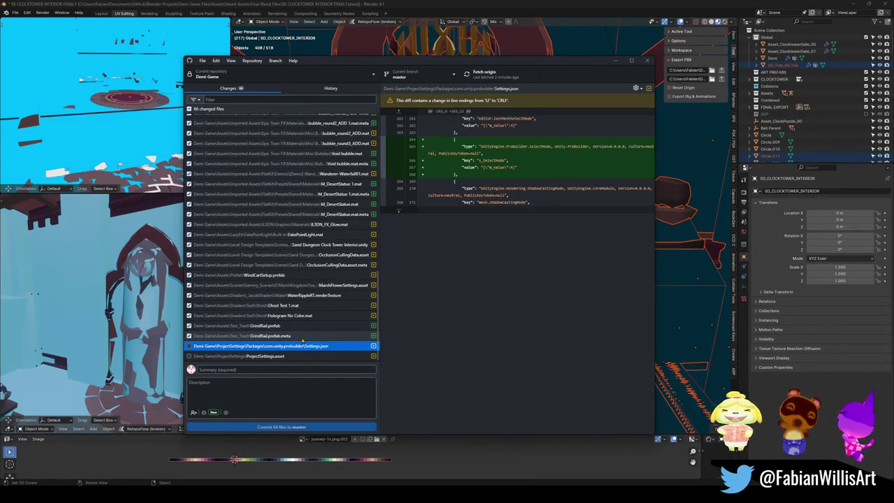
pyautogui.click(303, 338)
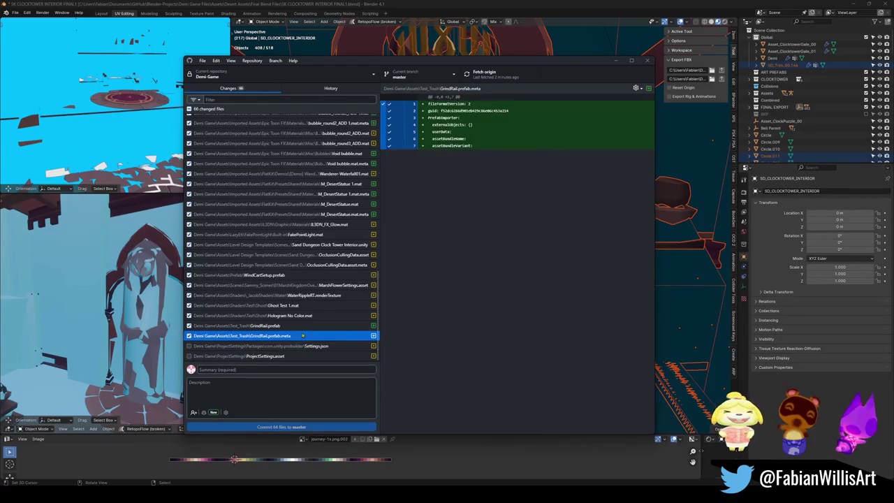
pyautogui.keyDown('shift'); pyautogui.click(301, 327); pyautogui.keyUp('shift')
pyautogui.rightClick(278, 327)
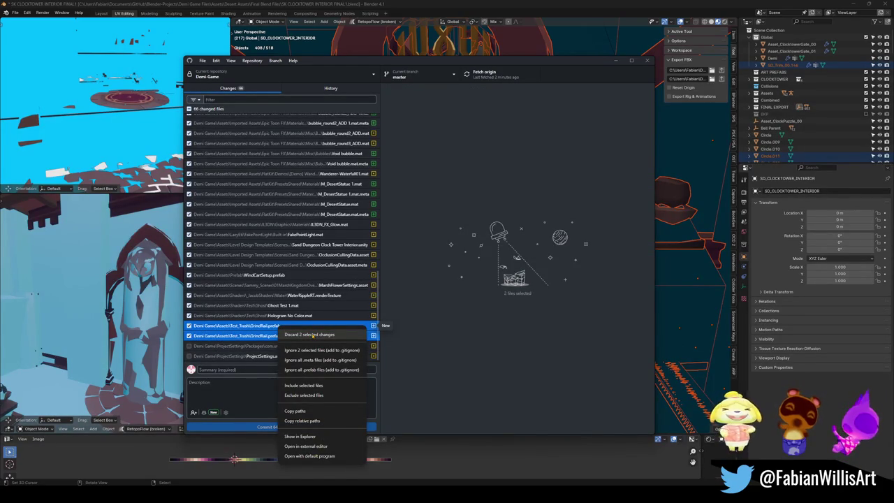
pyautogui.click(312, 335)
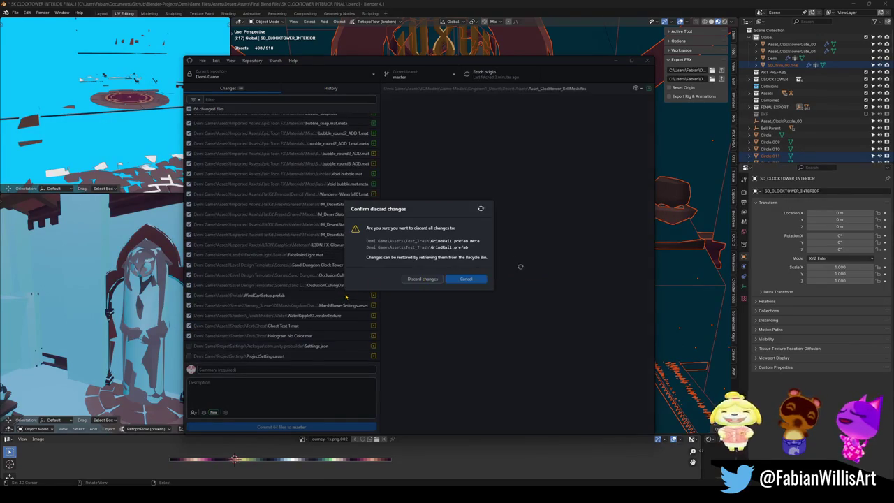
pyautogui.click(422, 279)
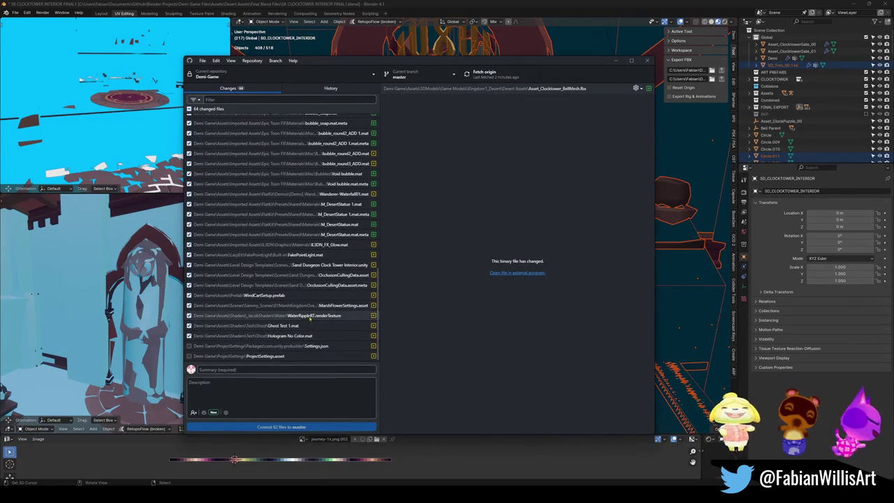
# Leave AddressableAssetSettings out and commit the remaining 61 files to master as 'Clock Tower'.
pyautogui.scroll(2, 327, 310)
pyautogui.scroll(5, 326, 310)
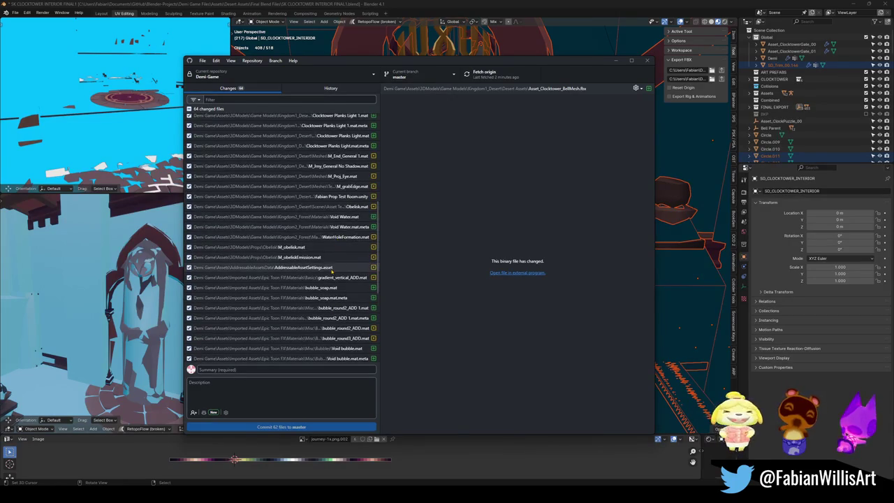
pyautogui.scroll(5, 326, 264)
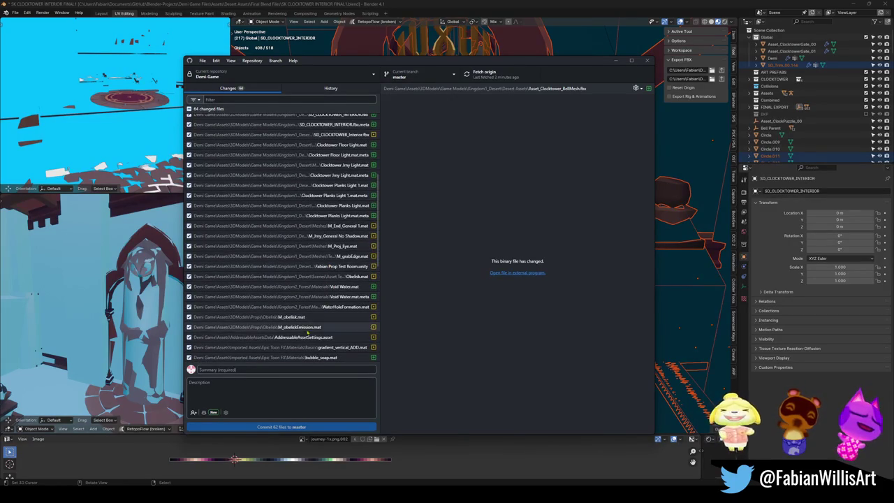
pyautogui.click(189, 337)
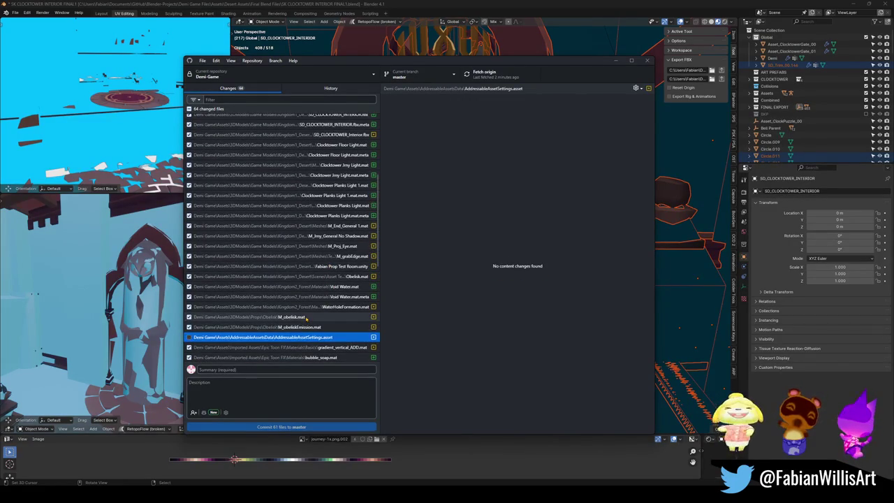
pyautogui.scroll(5, 338, 312)
pyautogui.scroll(1, 339, 311)
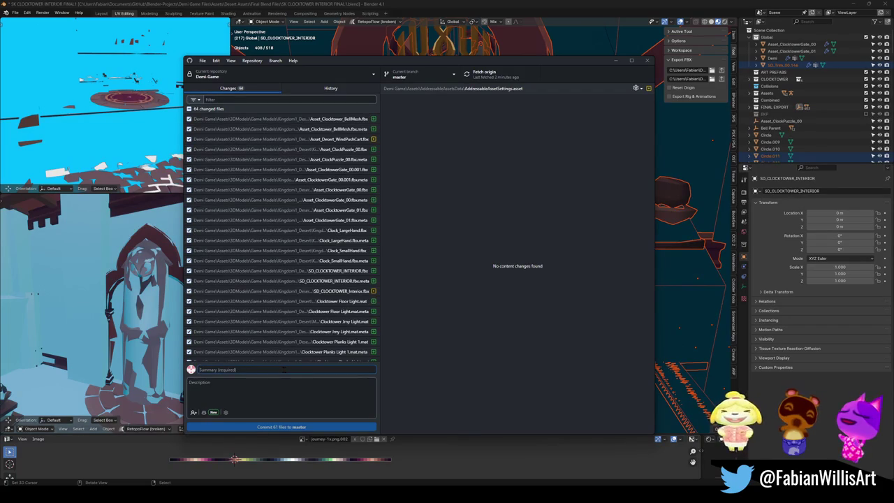
pyautogui.write('Clock Tower')
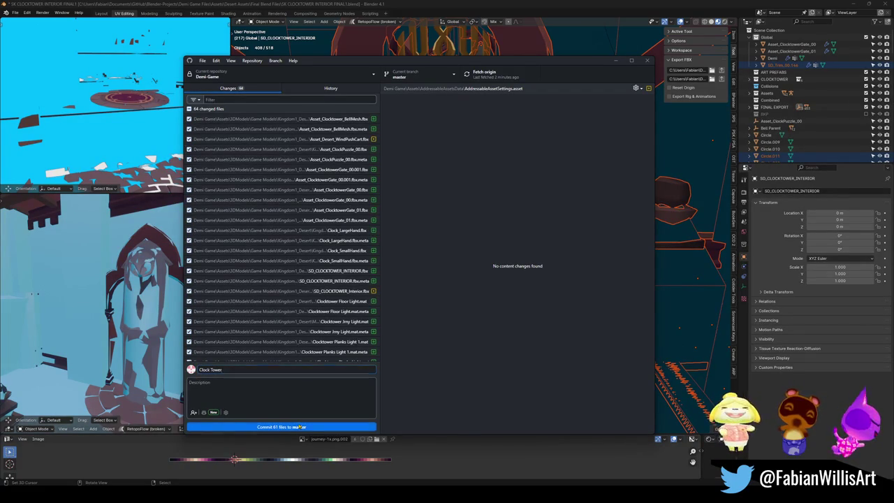
pyautogui.click(306, 426)
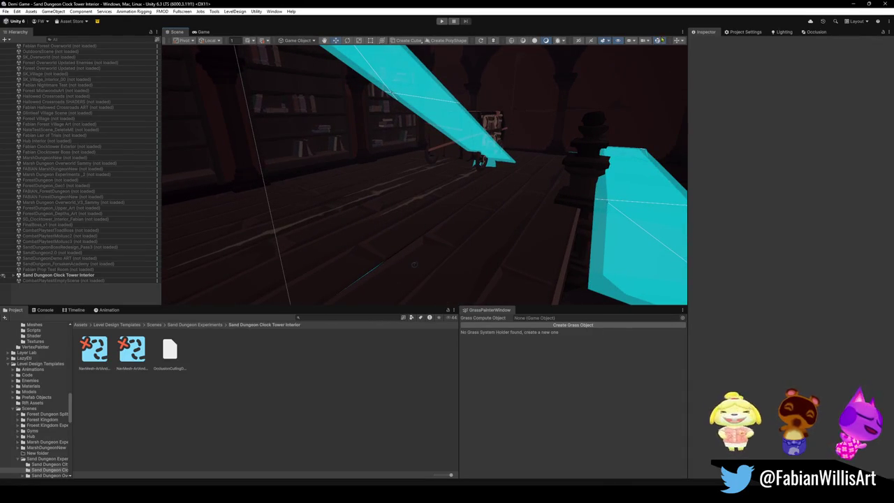
# Duplicate the Grab Edge (8) plank decal and centre the copy in the view.
pyautogui.click(676, 41)
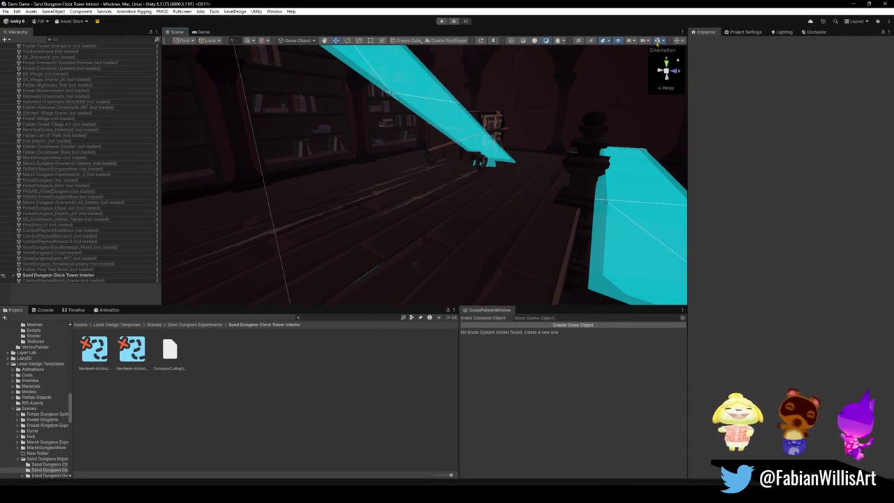
pyautogui.click(658, 42)
pyautogui.click(405, 204)
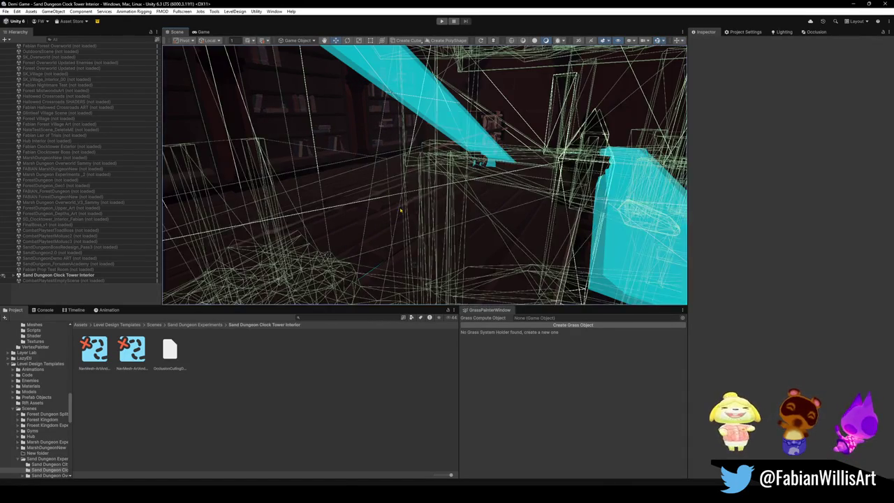
pyautogui.click(411, 205)
pyautogui.hotkey('ctrl', 'd')
pyautogui.moveTo(411, 206)
pyautogui.mouseDown()
pyautogui.moveTo(375, 193)
pyautogui.moveTo(376, 216)
pyautogui.moveTo(367, 210)
pyautogui.moveTo(364, 220)
pyautogui.moveTo(552, 233)
pyautogui.mouseUp()
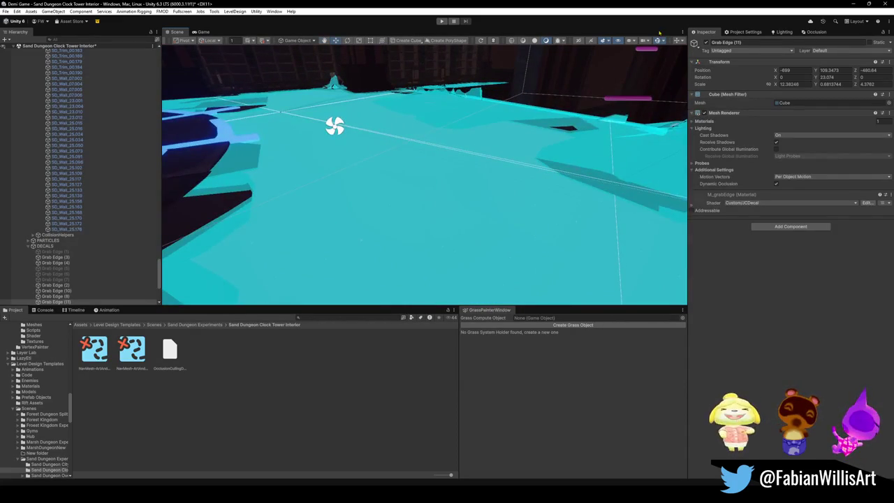
pyautogui.moveTo(573, 116)
pyautogui.mouseDown()
pyautogui.moveTo(427, 159)
pyautogui.moveTo(447, 111)
pyautogui.moveTo(425, 191)
pyautogui.moveTo(461, 168)
pyautogui.moveTo(515, 179)
pyautogui.moveTo(529, 200)
pyautogui.moveTo(459, 205)
pyautogui.moveTo(479, 203)
pyautogui.mouseUp()
pyautogui.hotkey('ctrl', 'alt', 'f')
# Duplicate the floor grab-edge decal twice, sliding each new copy further up-right along the floor.
pyautogui.hotkey('ctrl', 'd')
pyautogui.hotkey('ctrl', 'd')
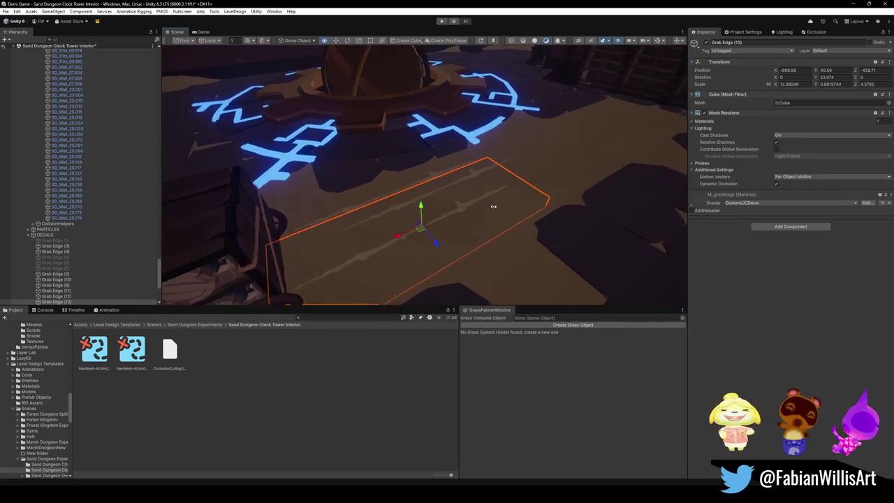
pyautogui.hotkey('ctrl', 'd')
pyautogui.moveTo(424, 239); pyautogui.dragTo(582, 148)
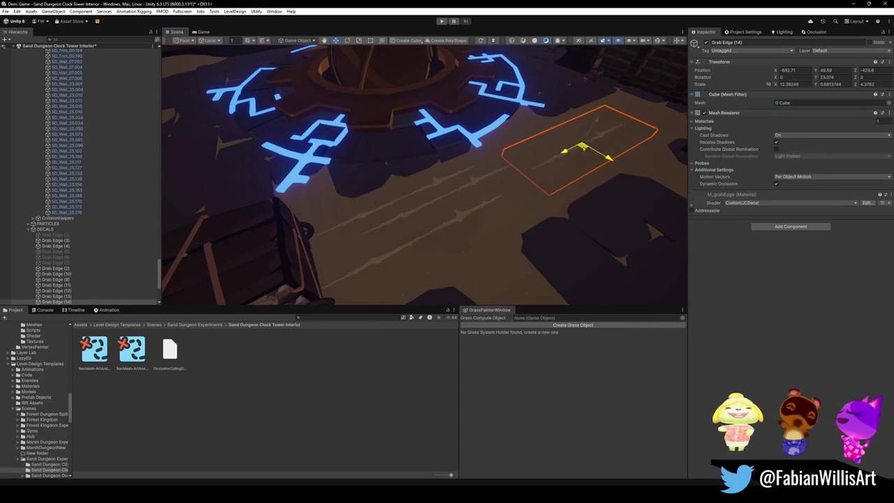
pyautogui.hotkey('ctrl', 'd')
pyautogui.moveTo(563, 155)
pyautogui.mouseDown()
pyautogui.moveTo(579, 120)
pyautogui.moveTo(568, 153)
pyautogui.moveTo(572, 132)
pyautogui.moveTo(528, 126)
pyautogui.moveTo(521, 183)
pyautogui.moveTo(535, 190)
pyautogui.moveTo(494, 206)
pyautogui.mouseUp()
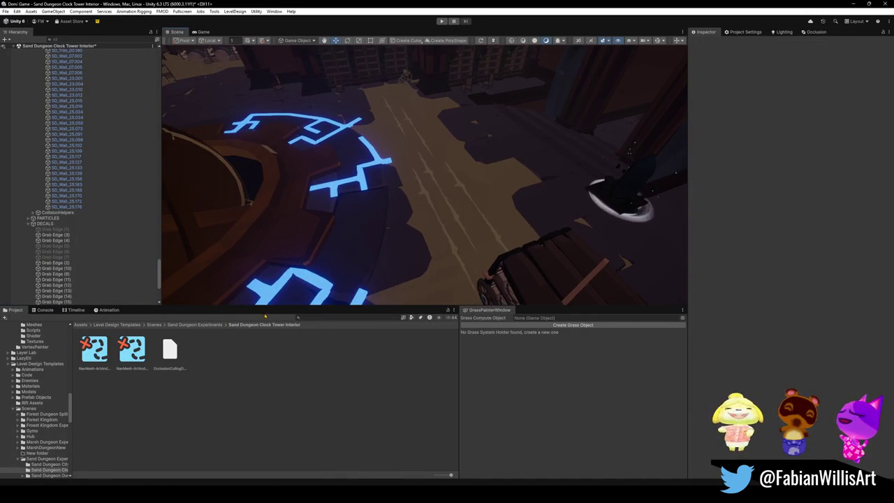
pyautogui.moveTo(550, 213); pyautogui.dragTo(237, 242)
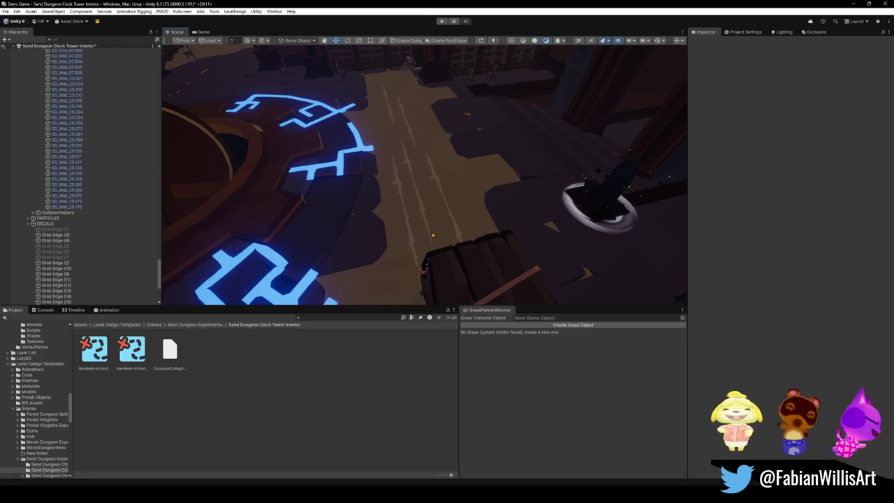
pyautogui.moveTo(471, 224)
pyautogui.mouseDown()
pyautogui.moveTo(429, 209)
pyautogui.moveTo(406, 175)
pyautogui.moveTo(461, 172)
pyautogui.moveTo(456, 231)
pyautogui.moveTo(405, 170)
pyautogui.moveTo(339, 164)
pyautogui.moveTo(632, 75)
pyautogui.mouseUp()
pyautogui.click(657, 40)
# Duplicate Grab Edge (3) and move the copy, Grab Edge (16), up onto the raised ledge.
pyautogui.moveTo(447, 179)
pyautogui.mouseDown()
pyautogui.moveTo(423, 193)
pyautogui.moveTo(404, 191)
pyautogui.mouseUp()
pyautogui.moveTo(525, 231)
pyautogui.mouseDown()
pyautogui.moveTo(479, 235)
pyautogui.moveTo(471, 186)
pyautogui.mouseUp()
pyautogui.click(469, 186)
pyautogui.click(468, 186)
pyautogui.press('f')
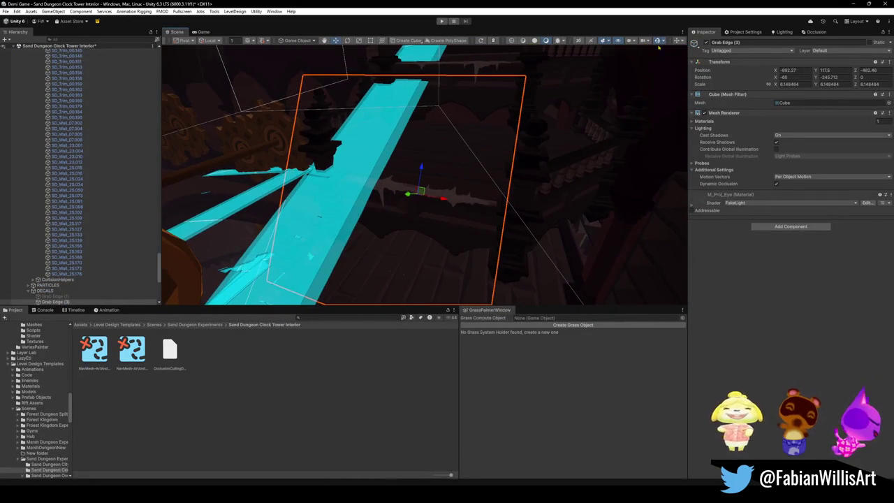
pyautogui.click(657, 40)
pyautogui.hotkey('ctrl', 'd')
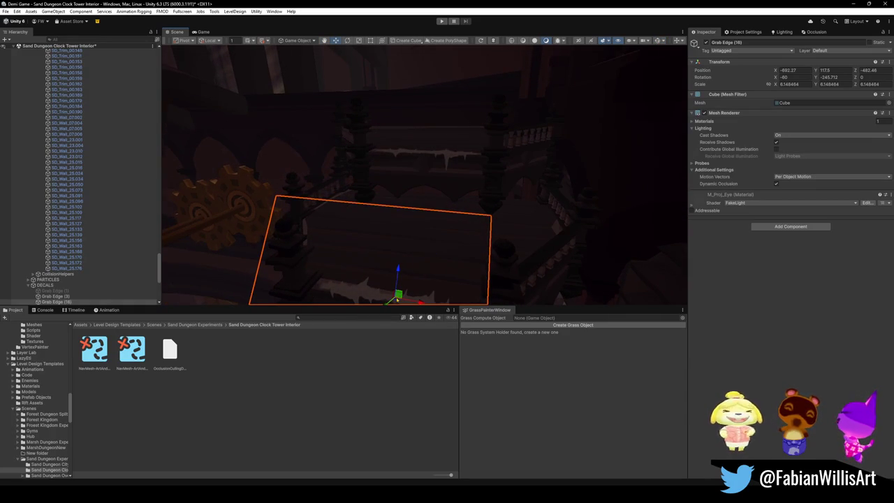
pyautogui.moveTo(405, 262)
pyautogui.mouseDown()
pyautogui.moveTo(447, 79)
pyautogui.moveTo(434, 88)
pyautogui.moveTo(426, 160)
pyautogui.moveTo(487, 177)
pyautogui.mouseUp()
pyautogui.press('f')
pyautogui.moveTo(421, 216)
pyautogui.mouseDown()
pyautogui.moveTo(420, 203)
pyautogui.moveTo(495, 206)
pyautogui.moveTo(462, 216)
pyautogui.moveTo(497, 213)
pyautogui.mouseUp()
# Stretch Grab Edge (16) to about 11.8 wide along the ledge and push it onto the wall.
pyautogui.press('t')
pyautogui.press('x')
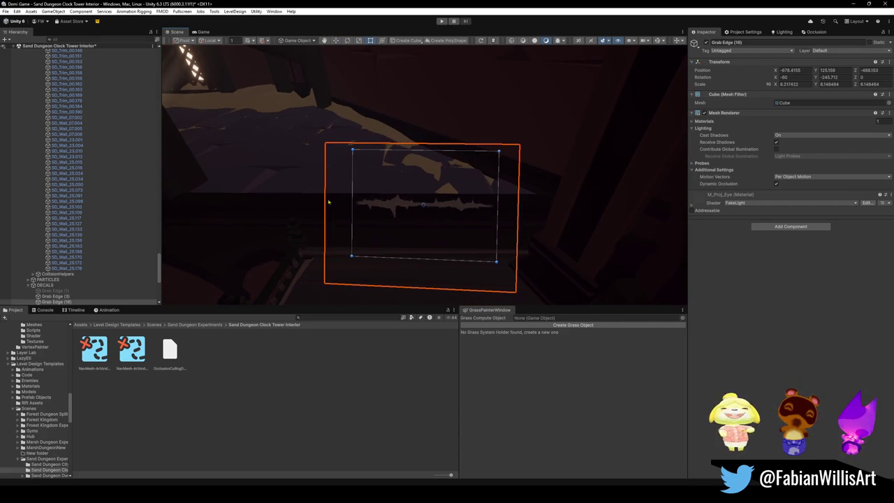
pyautogui.moveTo(350, 205)
pyautogui.mouseDown()
pyautogui.moveTo(300, 205)
pyautogui.moveTo(308, 205)
pyautogui.mouseUp()
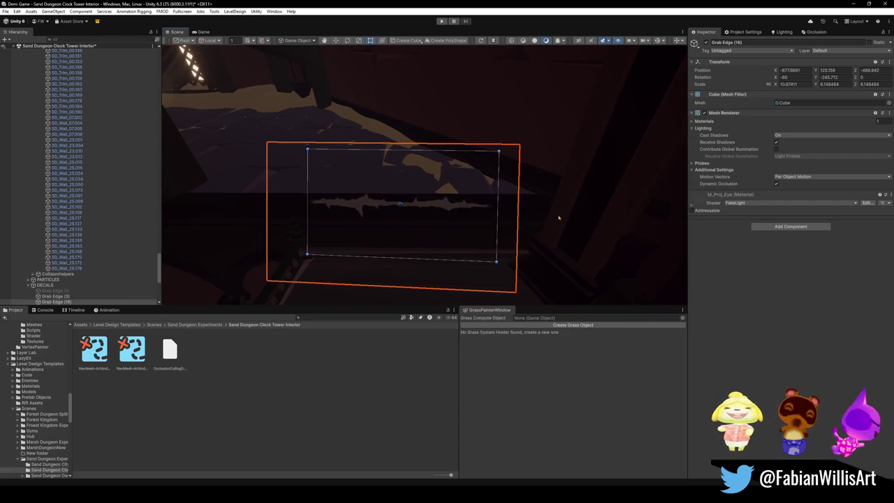
pyautogui.moveTo(496, 219)
pyautogui.mouseDown()
pyautogui.moveTo(579, 200)
pyautogui.moveTo(579, 209)
pyautogui.moveTo(445, 204)
pyautogui.moveTo(538, 178)
pyautogui.moveTo(476, 187)
pyautogui.mouseUp()
pyautogui.moveTo(428, 166)
pyautogui.mouseDown()
pyautogui.moveTo(435, 183)
pyautogui.moveTo(470, 187)
pyautogui.moveTo(420, 180)
pyautogui.moveTo(446, 165)
pyautogui.moveTo(523, 184)
pyautogui.moveTo(473, 183)
pyautogui.moveTo(454, 209)
pyautogui.mouseUp()
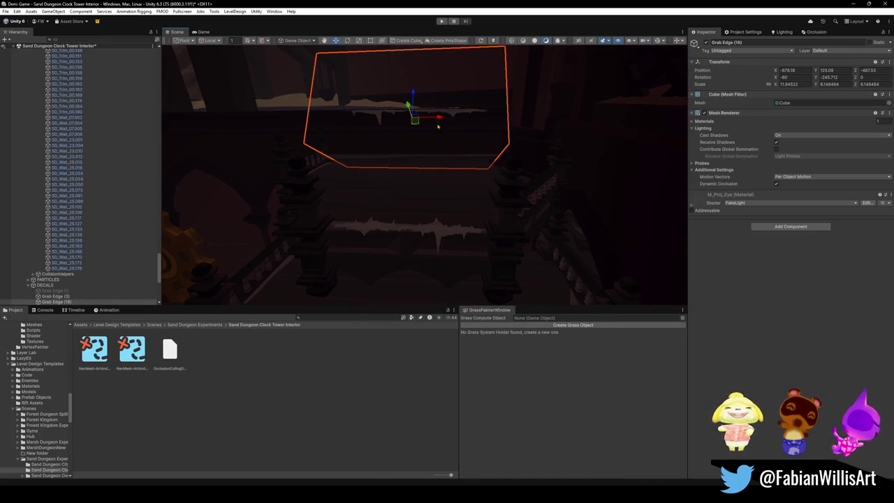
pyautogui.click(459, 184)
pyautogui.moveTo(459, 184); pyautogui.dragTo(353, 155)
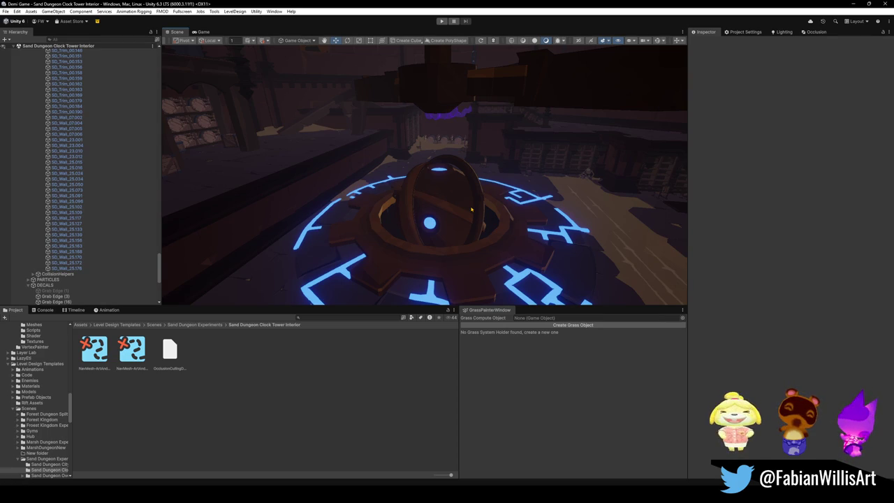
# Pull back to an overview of the clock tower room, then switch to GitHub Desktop.
pyautogui.moveTo(593, 172)
pyautogui.mouseDown()
pyautogui.moveTo(426, 158)
pyautogui.moveTo(580, 152)
pyautogui.mouseUp()
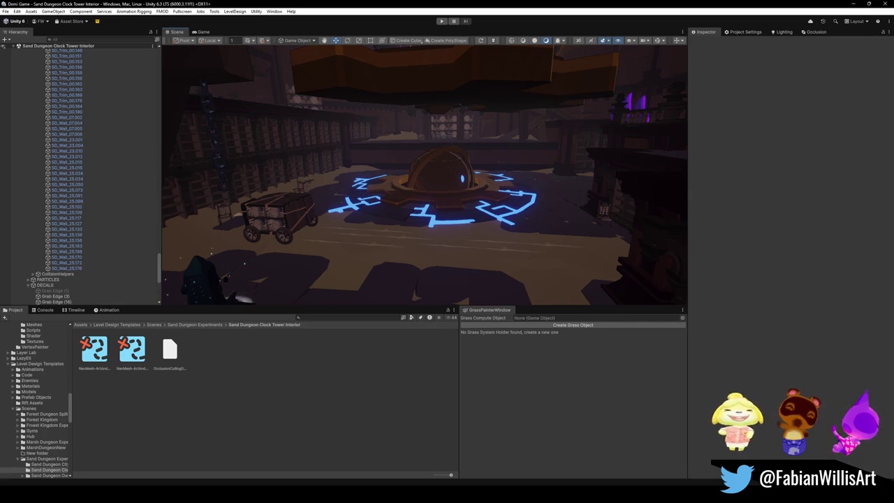
pyautogui.scroll(-2, 380, 122)
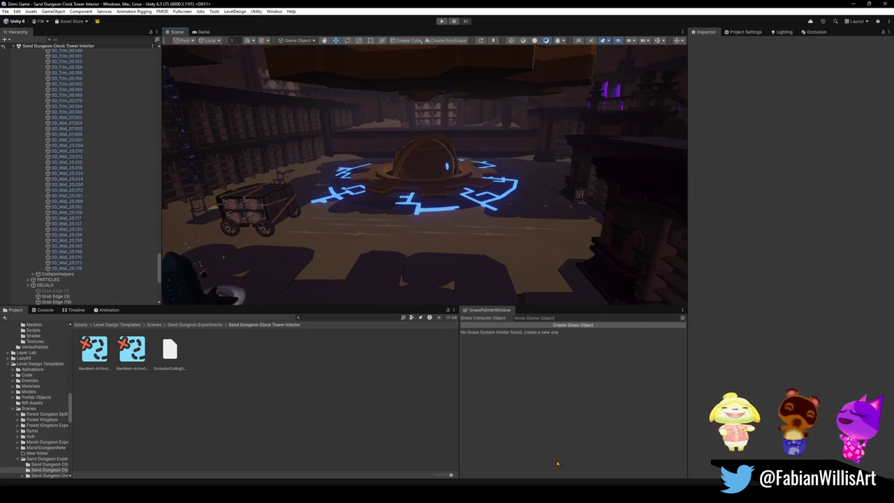
pyautogui.hotkey('alt', 'Tab')
# Commit the scene file to master as 'Small change', push to origin, and minimize GitHub Desktop.
pyautogui.click(321, 354)
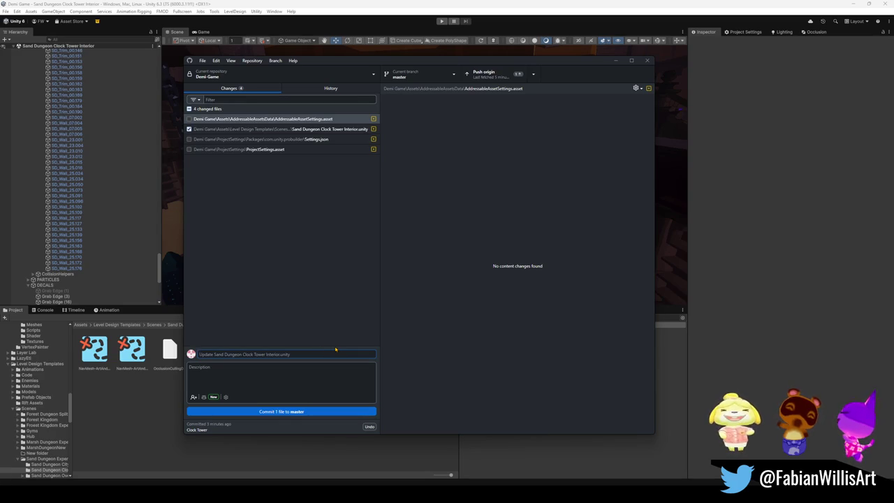
pyautogui.write('Small change')
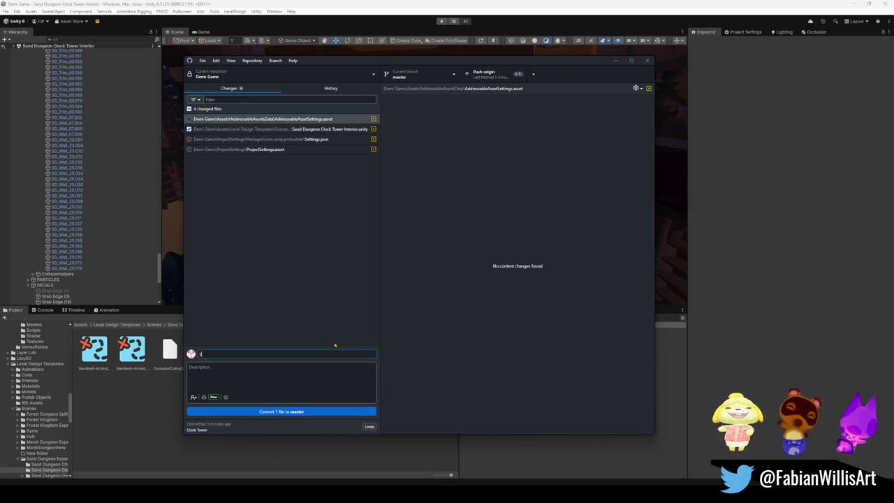
pyautogui.click(284, 413)
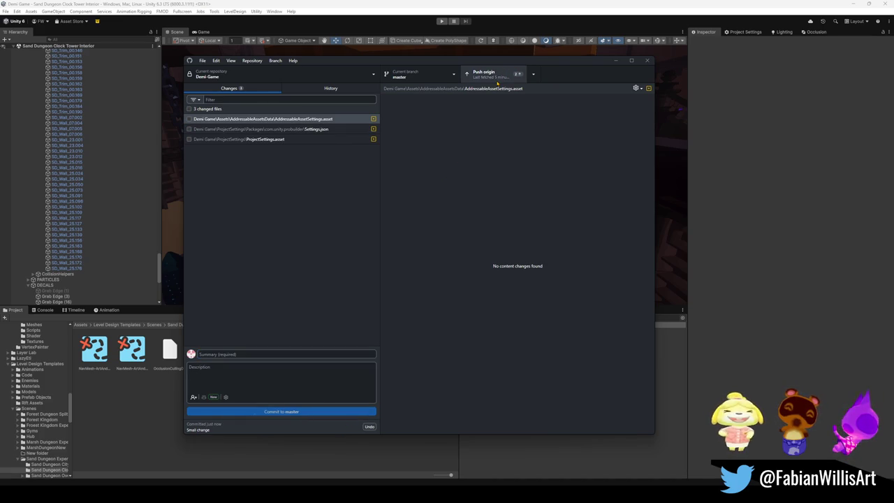
pyautogui.click(500, 77)
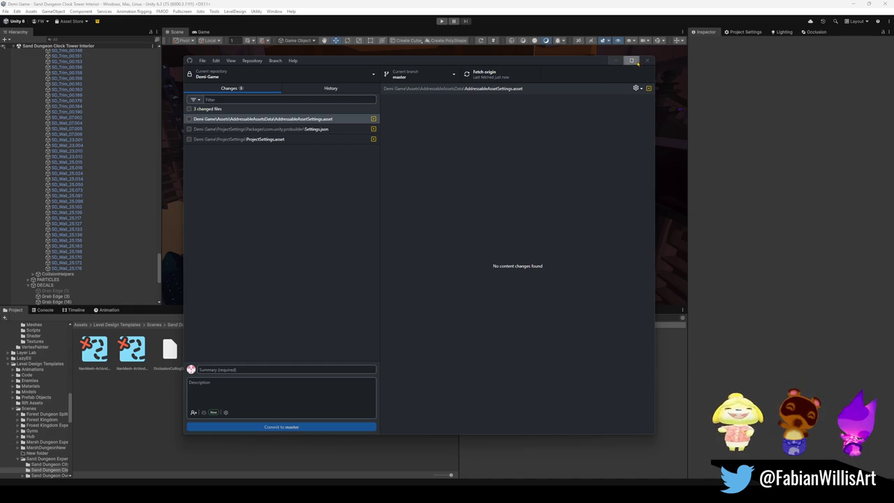
pyautogui.click(615, 62)
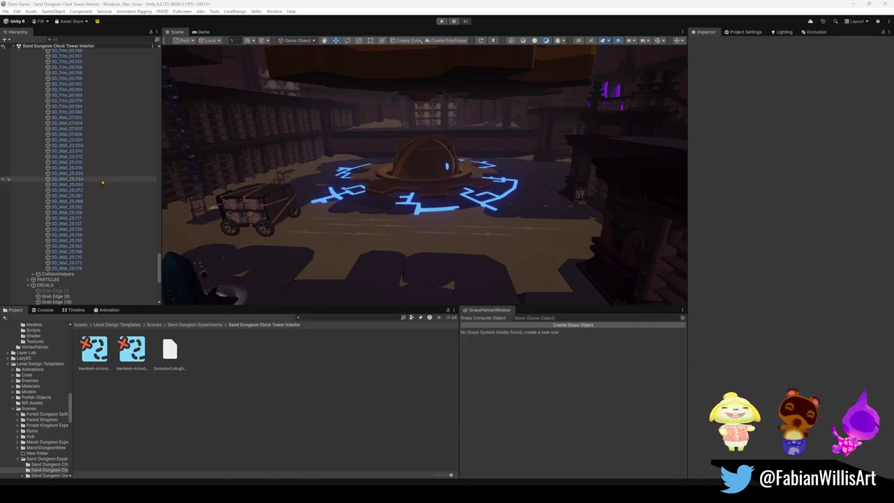
# Select all Hierarchy objects, then deselect to collapse the tree to its scenes.
pyautogui.click(133, 179)
pyautogui.hotkey('ctrl', 'a')
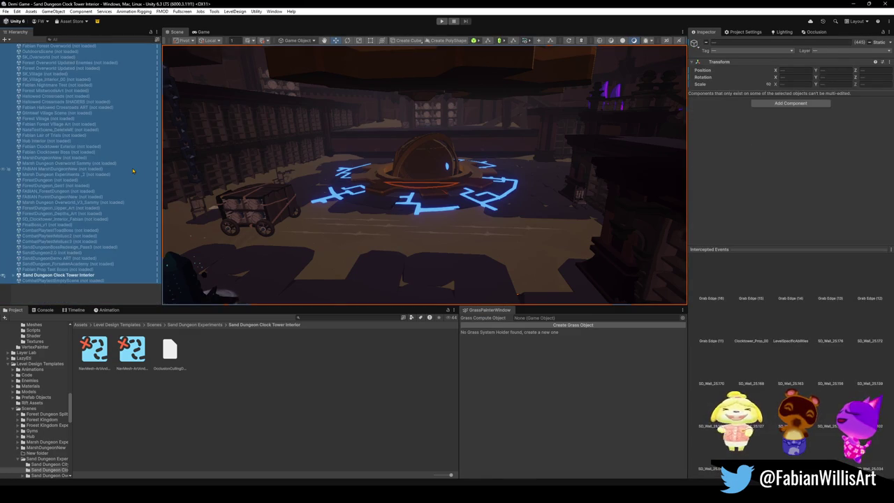
pyautogui.click(312, 154)
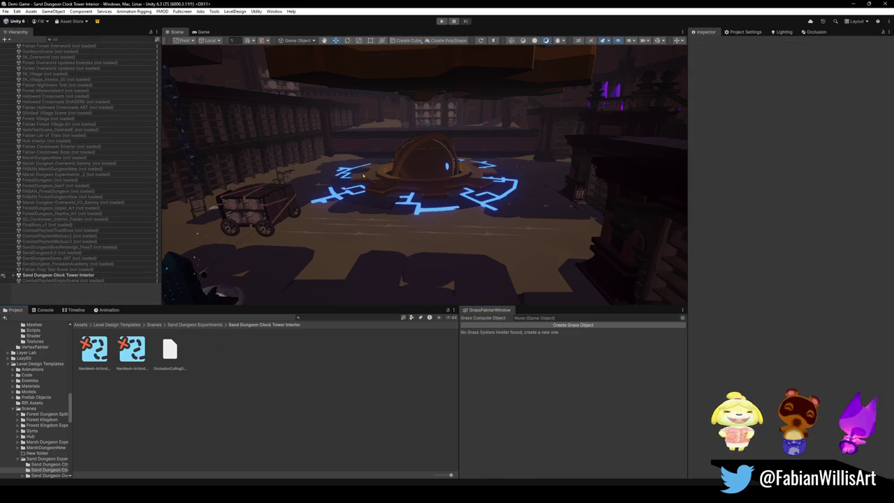
# Fly around the clock tower room, orbiting the glowing dome and ending on the purple hand.
pyautogui.press('d')
pyautogui.press('e')
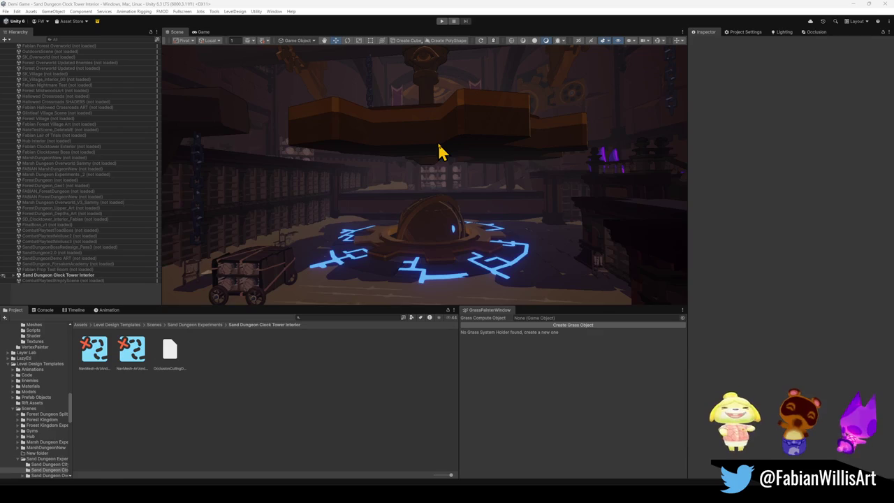
pyautogui.moveTo(539, 236)
pyautogui.mouseDown()
pyautogui.moveTo(493, 242)
pyautogui.moveTo(524, 216)
pyautogui.moveTo(519, 223)
pyautogui.moveTo(559, 249)
pyautogui.moveTo(483, 234)
pyautogui.moveTo(489, 235)
pyautogui.mouseUp()
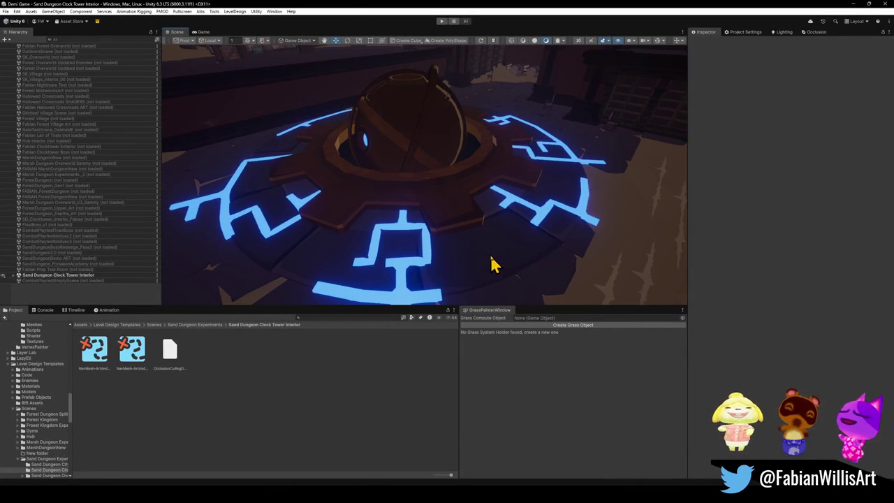
pyautogui.moveTo(504, 260)
pyautogui.mouseDown()
pyautogui.moveTo(496, 231)
pyautogui.moveTo(543, 250)
pyautogui.mouseUp()
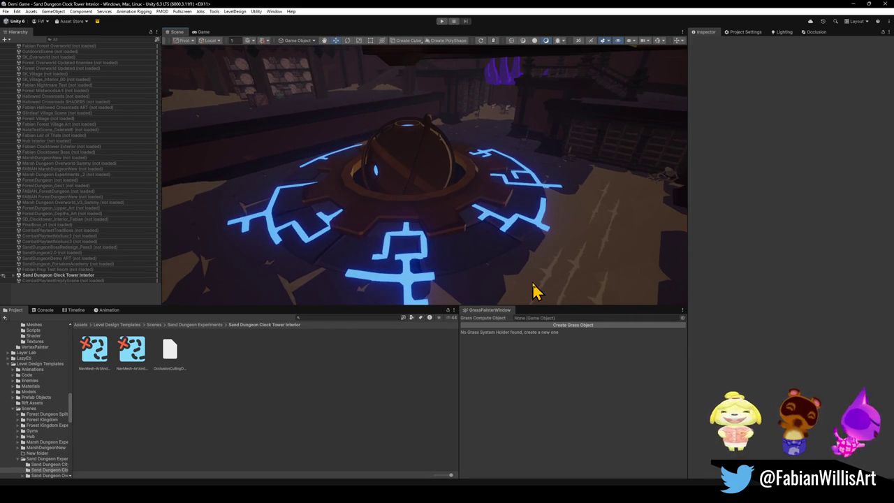
pyautogui.moveTo(555, 258)
pyautogui.mouseDown()
pyautogui.moveTo(505, 214)
pyautogui.moveTo(475, 234)
pyautogui.moveTo(463, 62)
pyautogui.mouseUp()
pyautogui.moveTo(482, 235)
pyautogui.mouseDown()
pyautogui.moveTo(442, 206)
pyautogui.moveTo(468, 219)
pyautogui.mouseUp()
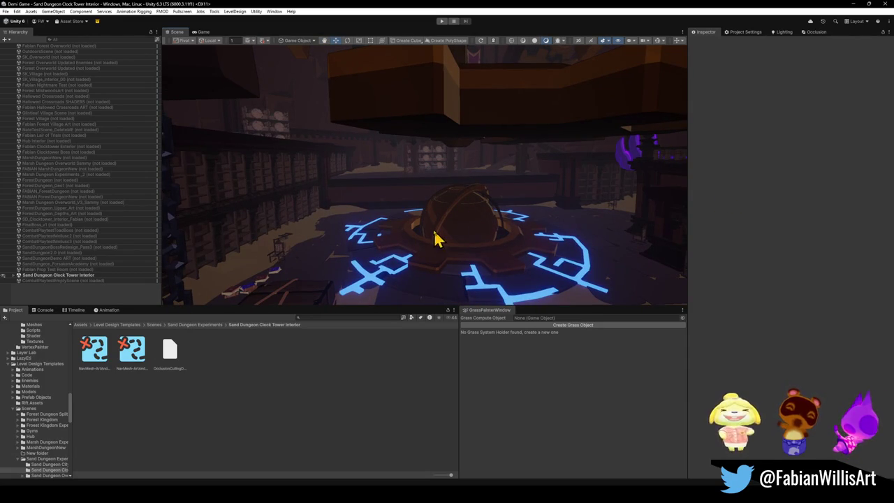
pyautogui.moveTo(549, 254); pyautogui.dragTo(547, 261)
pyautogui.moveTo(451, 247)
pyautogui.mouseDown()
pyautogui.moveTo(517, 205)
pyautogui.moveTo(419, 261)
pyautogui.moveTo(463, 233)
pyautogui.mouseUp()
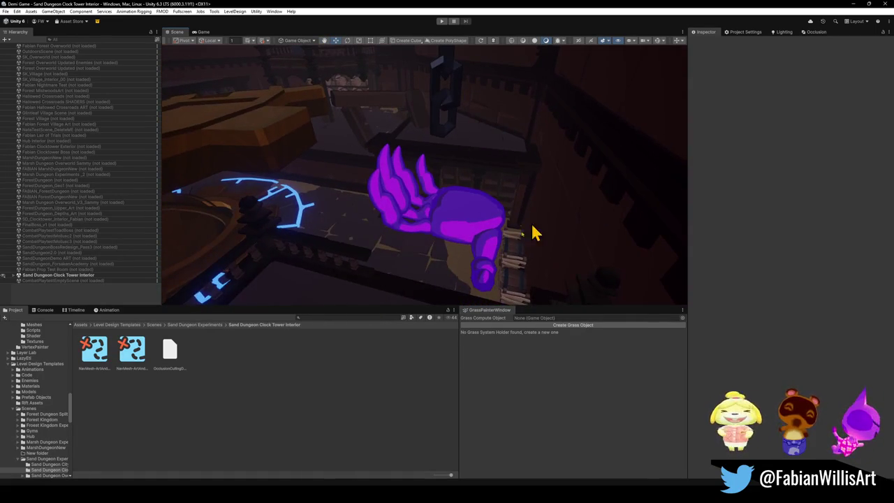
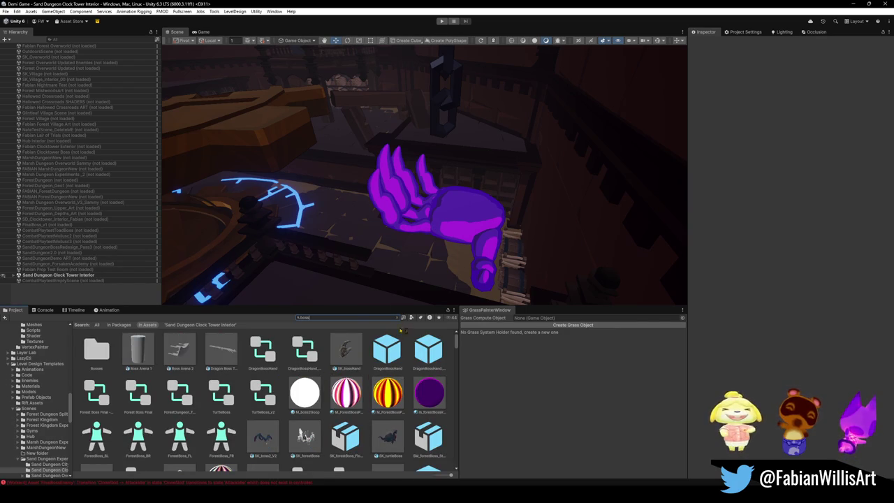
# Scroll through the boss search results and preview the FinalBoss prefab in the scene.
pyautogui.scroll(-1, 383, 442)
pyautogui.scroll(1, 381, 441)
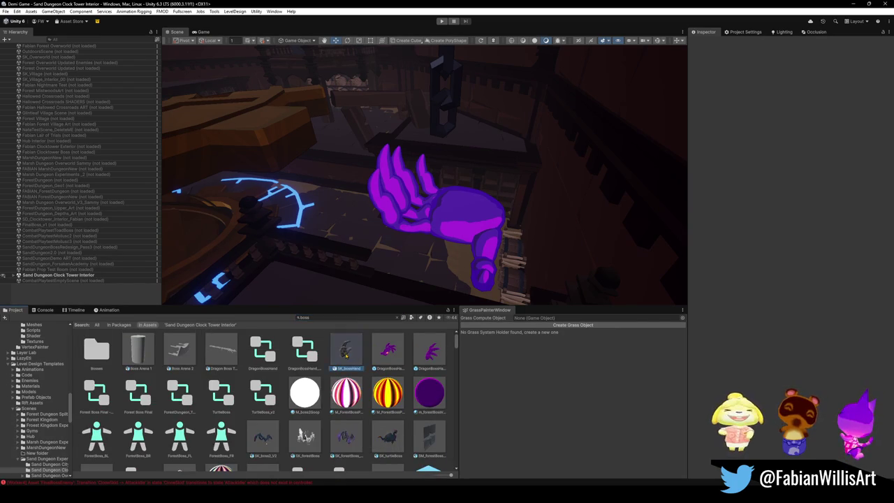
pyautogui.scroll(-2, 367, 401)
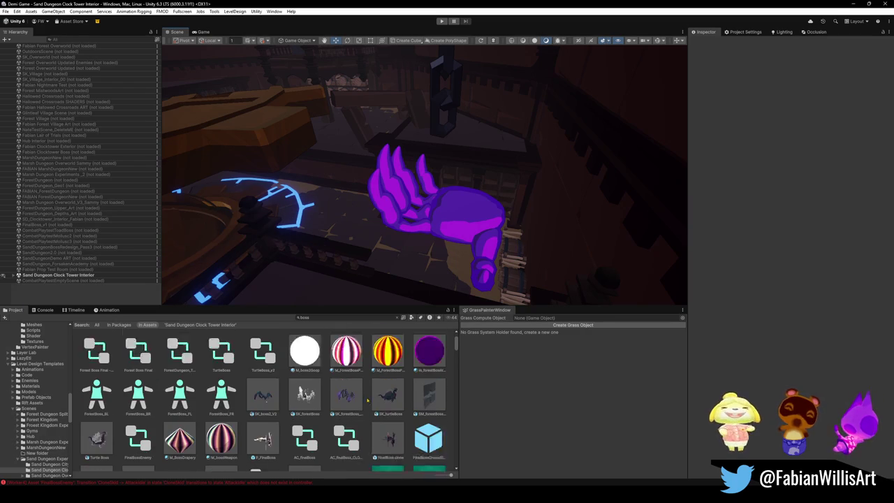
pyautogui.scroll(-2, 367, 401)
pyautogui.moveTo(391, 402)
pyautogui.mouseDown()
pyautogui.moveTo(329, 279)
pyautogui.moveTo(355, 390)
pyautogui.mouseUp()
pyautogui.scroll(-3, 356, 390)
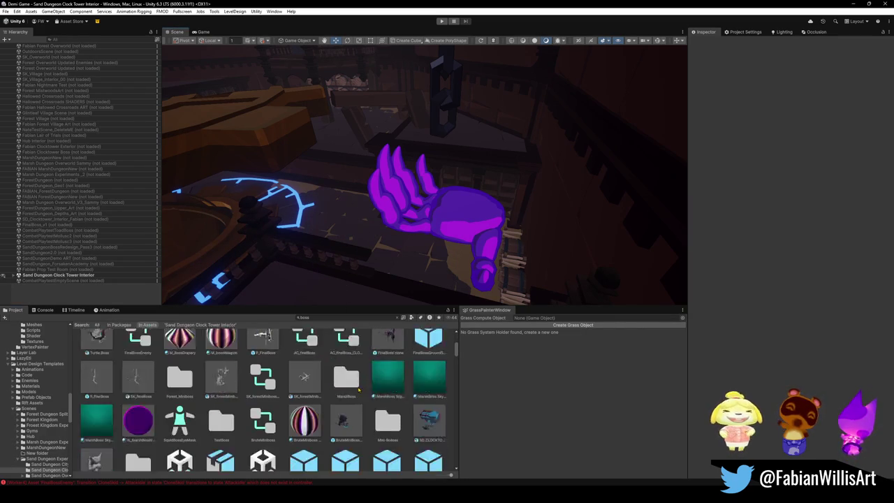
pyautogui.scroll(-5, 341, 390)
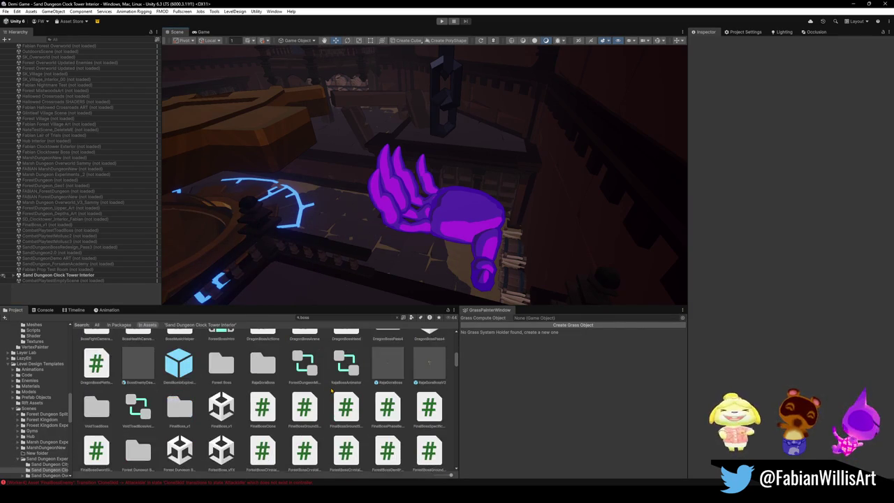
# Restrict the boss search to Scene files and shrink the results to a compact list.
pyautogui.click(412, 318)
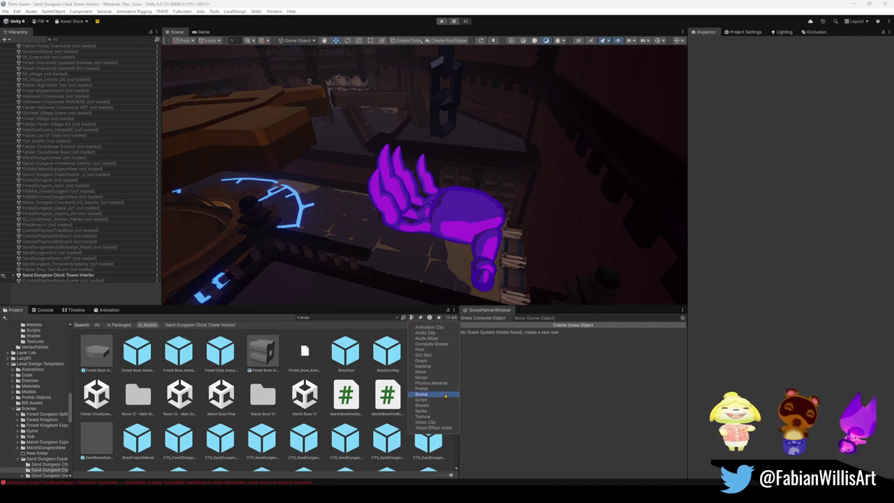
pyautogui.click(422, 400)
pyautogui.click(435, 394)
pyautogui.click(393, 442)
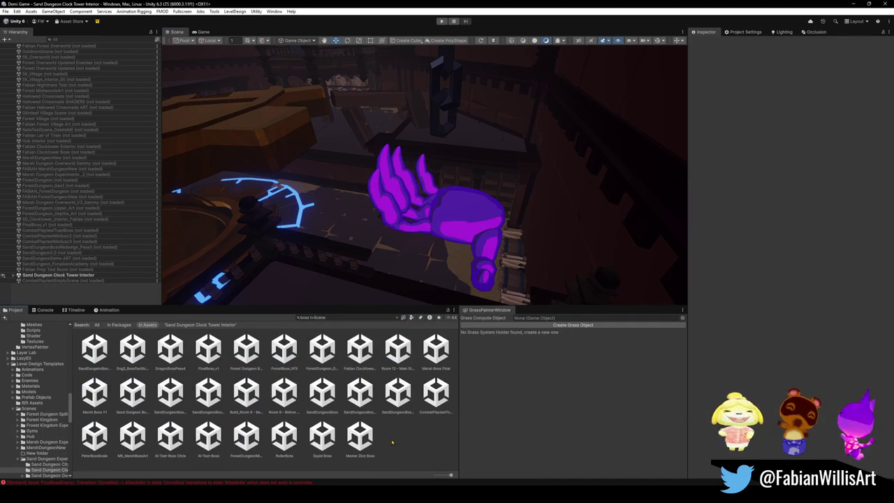
pyautogui.click(435, 474)
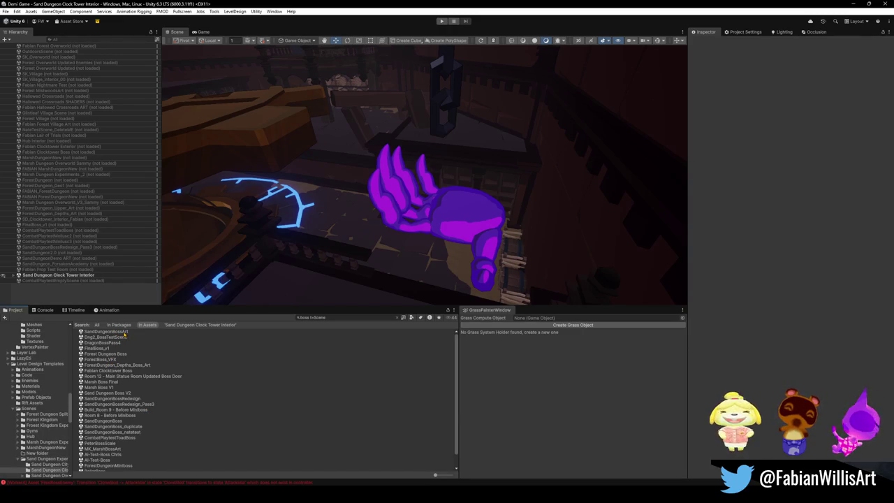
pyautogui.scroll(-1, 126, 389)
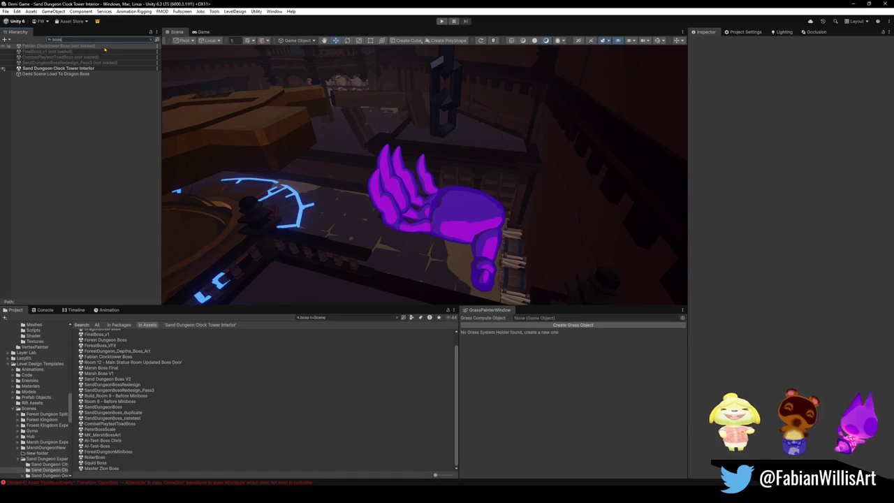
# Select the Fabian Clocktower Boss scene entry and enter Play mode.
pyautogui.click(106, 48)
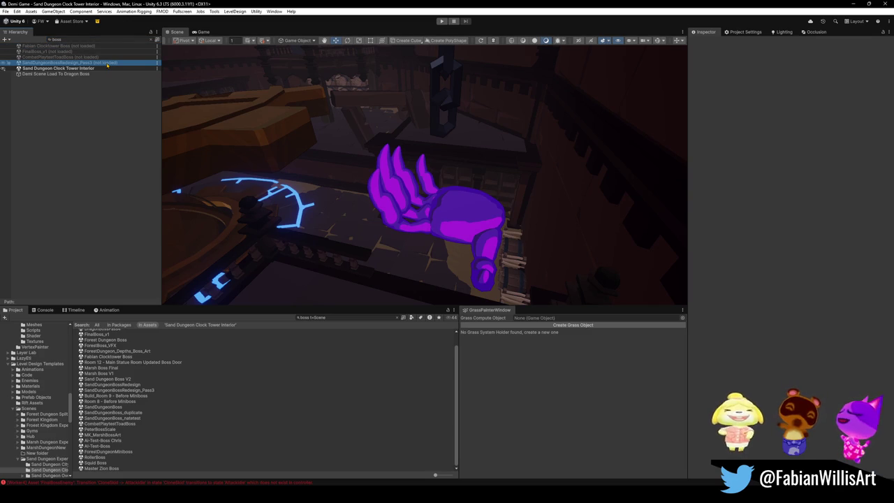
pyautogui.click(440, 22)
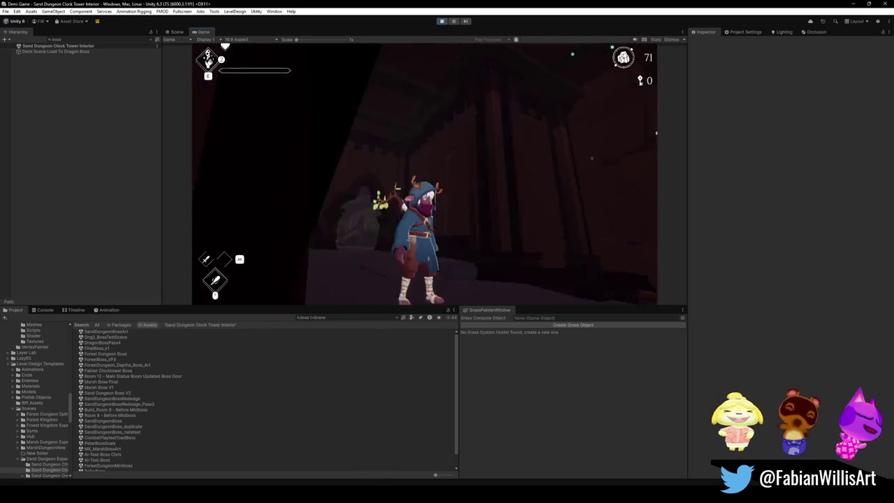
# Quit to the main menu and open Playtesting Level Select's Sand and Hub list.
pyautogui.press('Escape')
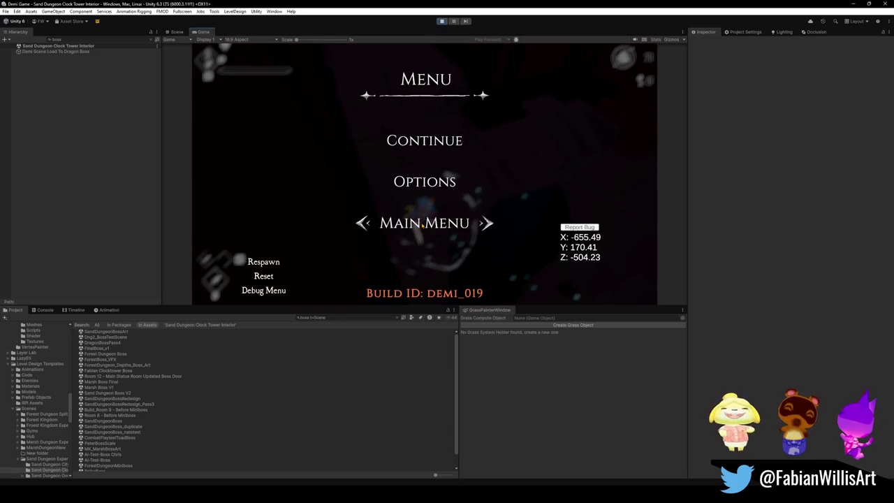
pyautogui.click(422, 224)
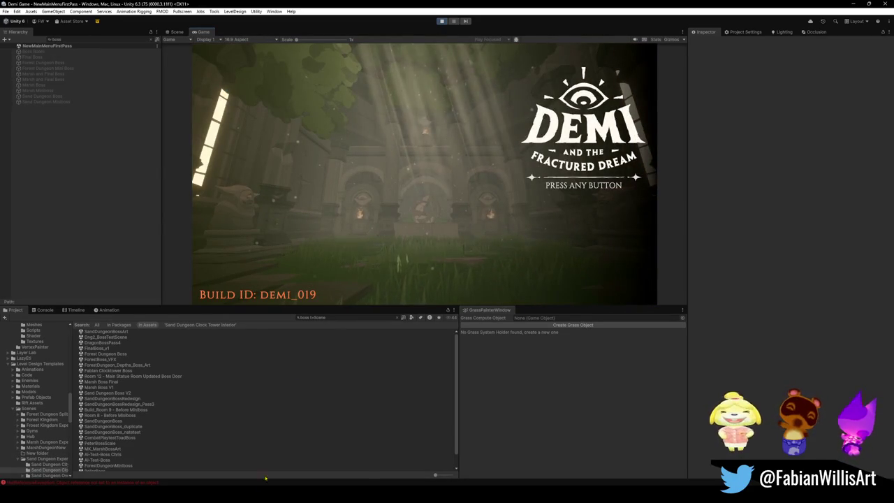
pyautogui.click(584, 199)
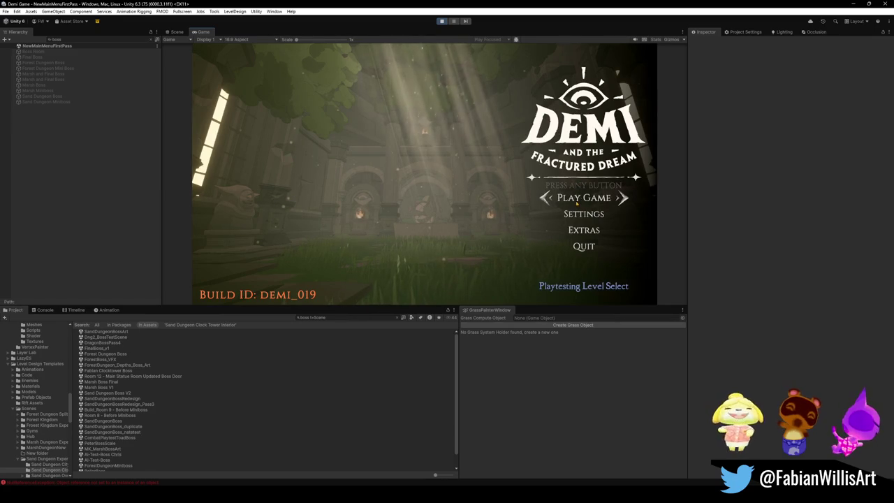
pyautogui.click(583, 286)
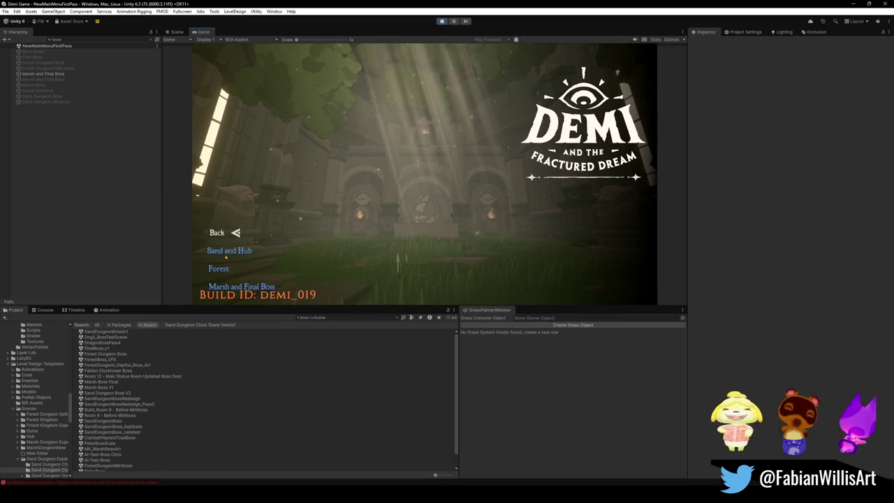
pyautogui.click(233, 251)
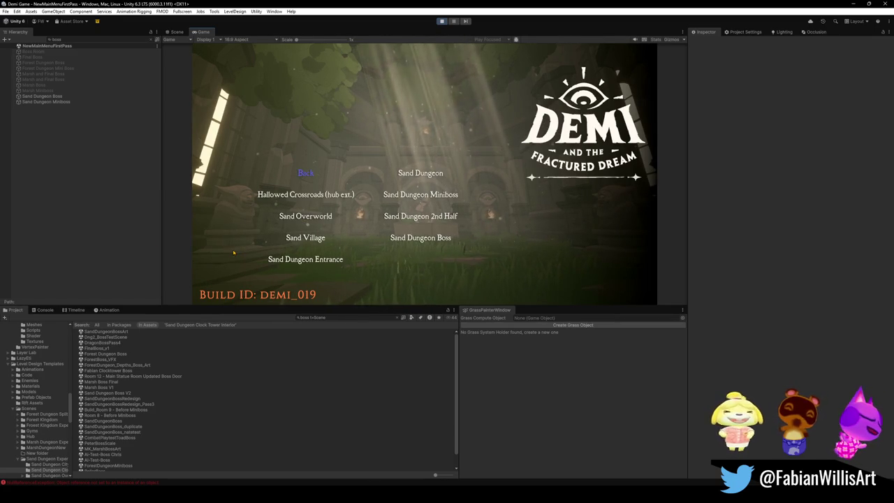
# Load Sand Dungeon Boss, swing the sword, pause, then orbit the Scene view around the level.
pyautogui.click(330, 259)
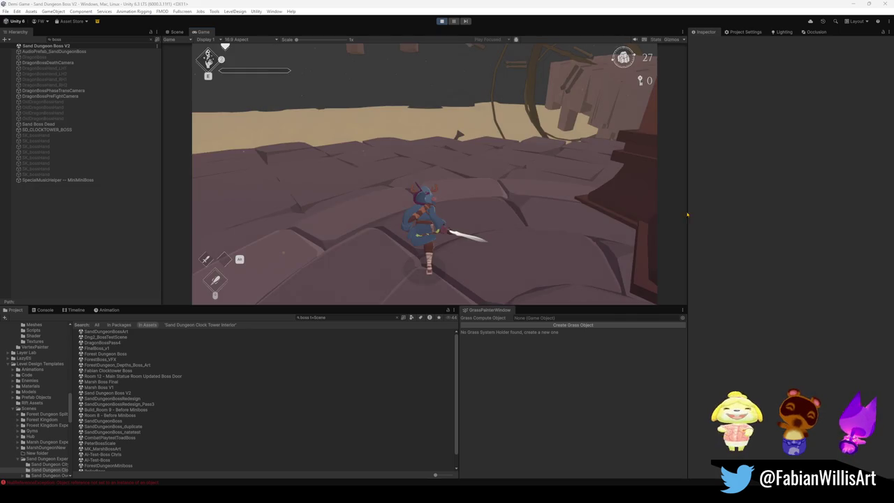
pyautogui.click(490, 224)
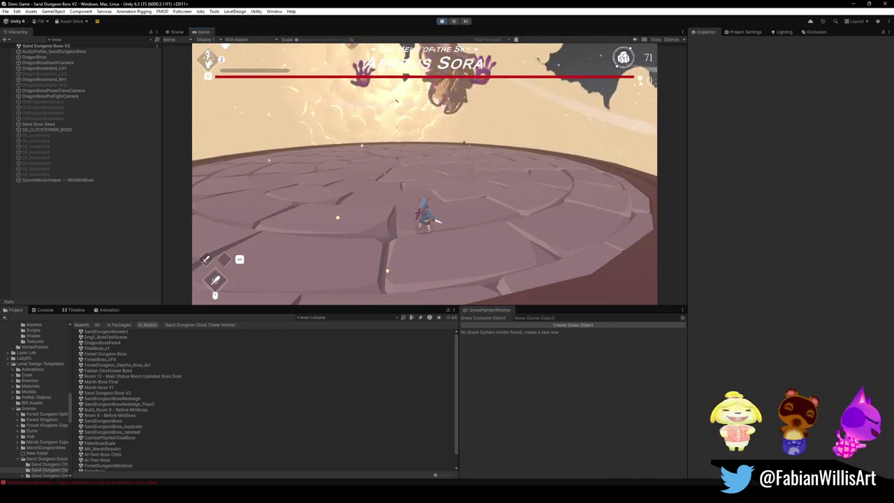
pyautogui.press('Escape')
pyautogui.press('Escape')
pyautogui.press('Escape')
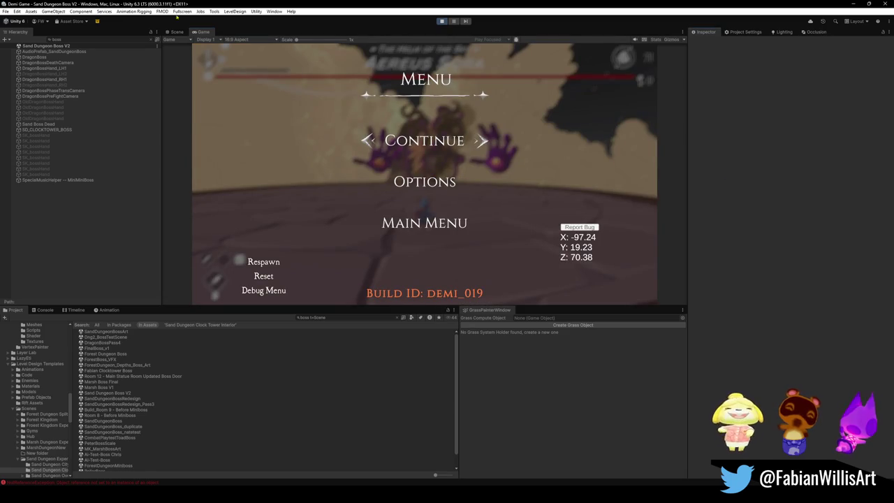
pyautogui.click(176, 31)
pyautogui.moveTo(412, 96)
pyautogui.mouseDown()
pyautogui.moveTo(593, 92)
pyautogui.moveTo(391, 56)
pyautogui.moveTo(343, 166)
pyautogui.moveTo(370, 184)
pyautogui.moveTo(428, 128)
pyautogui.moveTo(386, 134)
pyautogui.mouseUp()
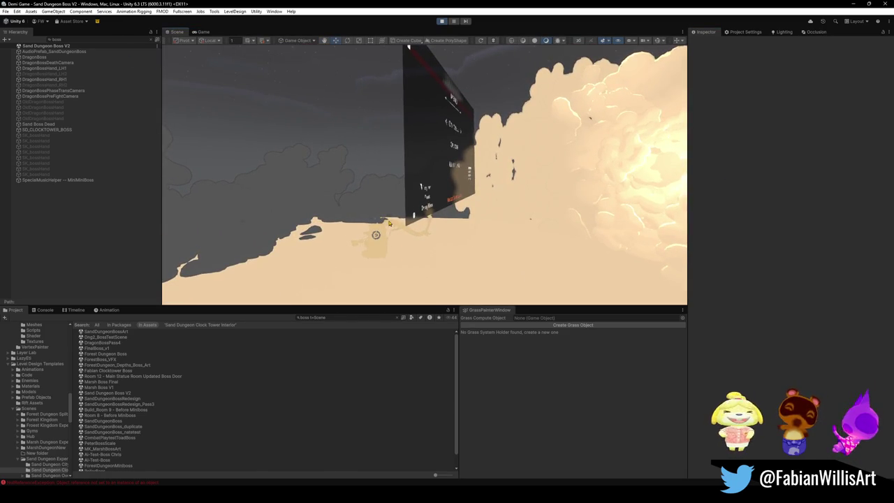
# Select and frame the dragon boss with F, then select the CombatPlaytestToadBoss scene asset.
pyautogui.click(417, 223)
pyautogui.press('f')
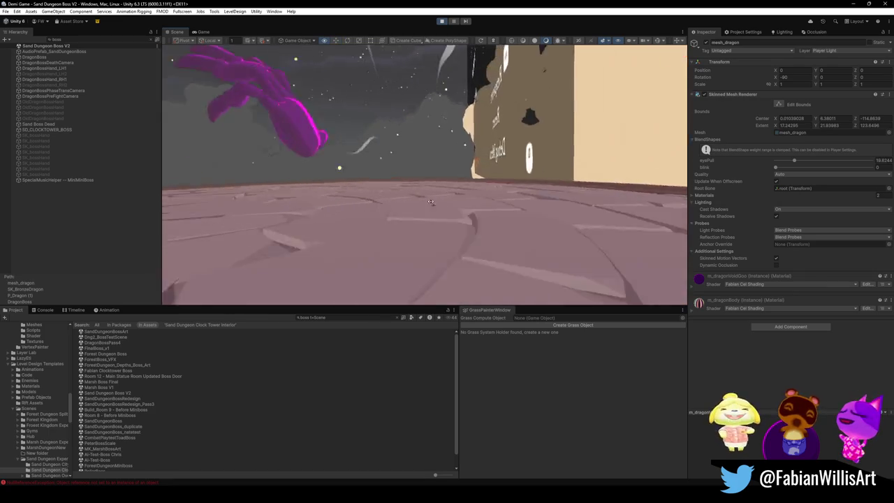
pyautogui.click(109, 437)
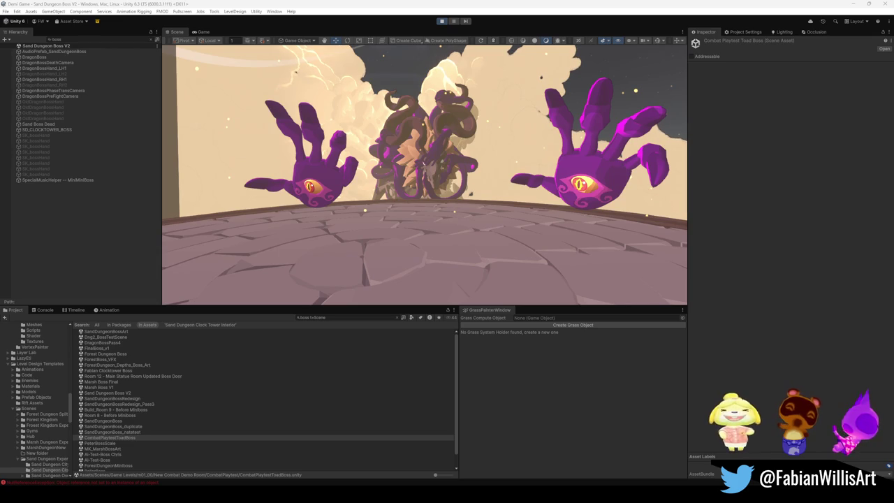
# Exit Play mode with the toolbar Play button to resume editing the Clock Tower Interior scene.
pyautogui.click(442, 22)
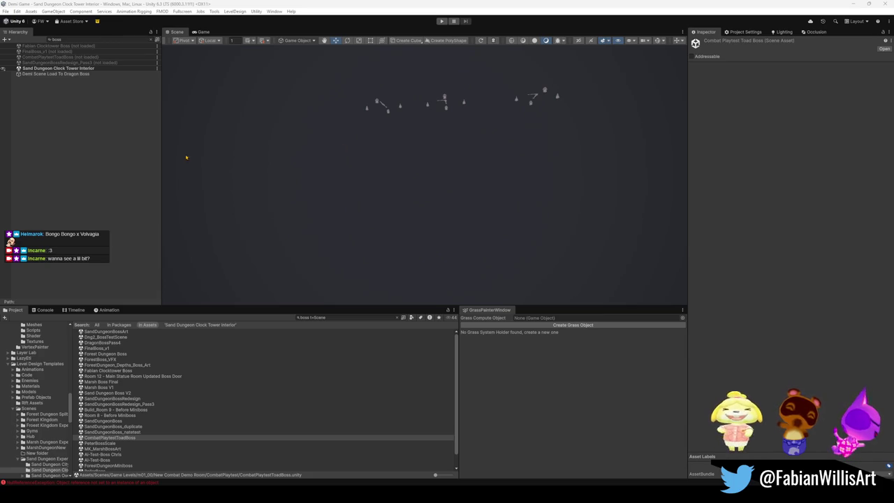
# Select the Demi Scene Load To Dragon Boss object, then the Sand Dungeon Clock Tower Interior scene.
pyautogui.click(108, 126)
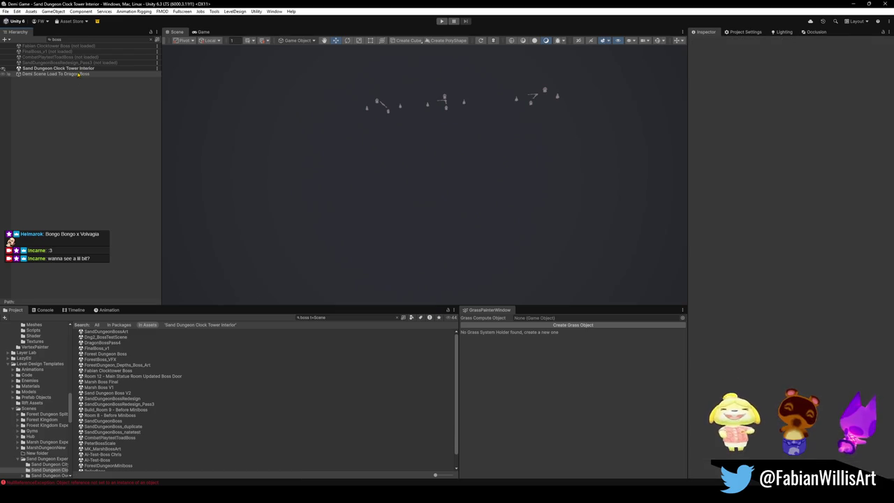
pyautogui.click(25, 74)
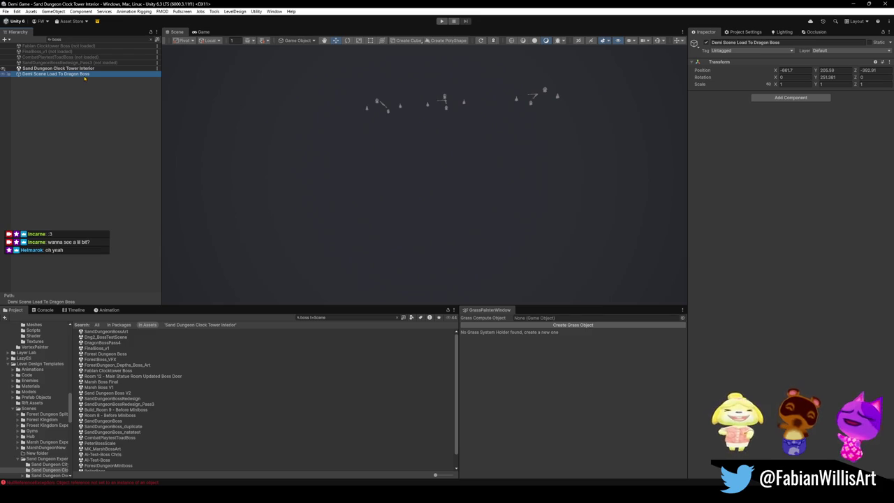
pyautogui.click(86, 68)
# Delete the 'boss' Hierarchy filter to list all scenes, and bring up OutdoorsScene's scene options.
pyautogui.click(87, 40)
pyautogui.press('BackSpace')
pyautogui.press('BackSpace')
pyautogui.press('BackSpace')
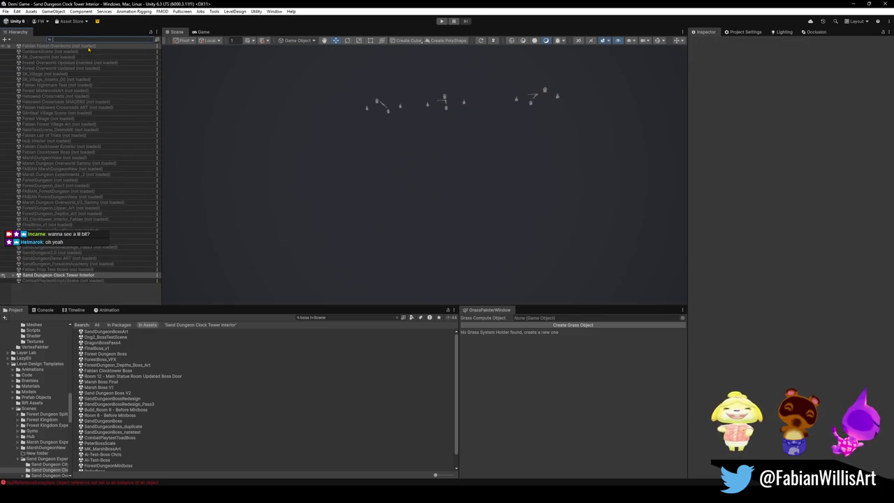
pyautogui.click(115, 295)
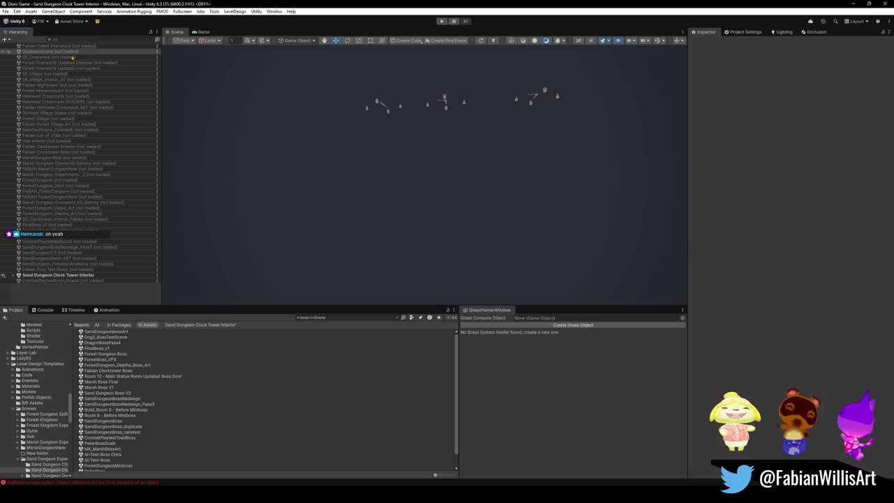
pyautogui.rightClick(76, 50)
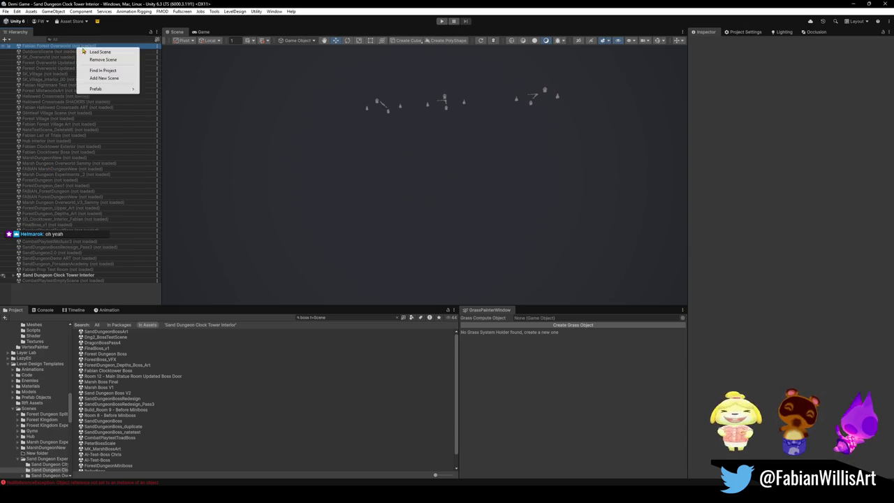
pyautogui.click(65, 57)
pyautogui.rightClick(65, 58)
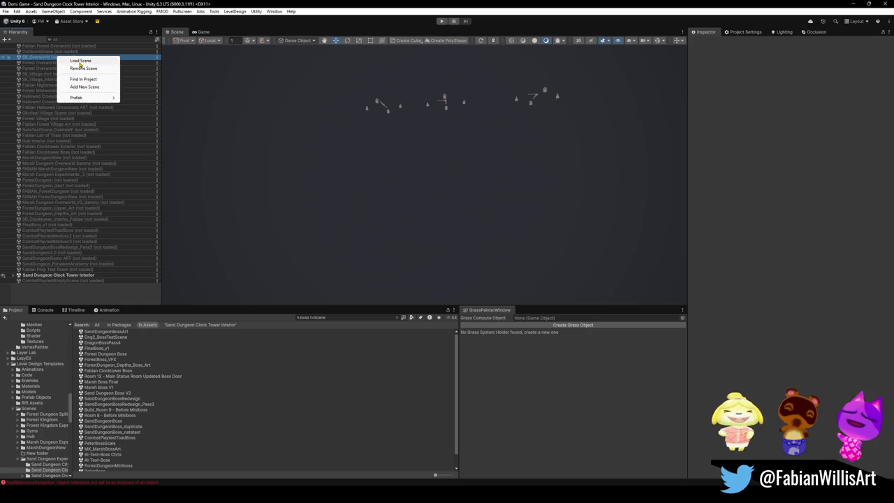
pyautogui.click(80, 61)
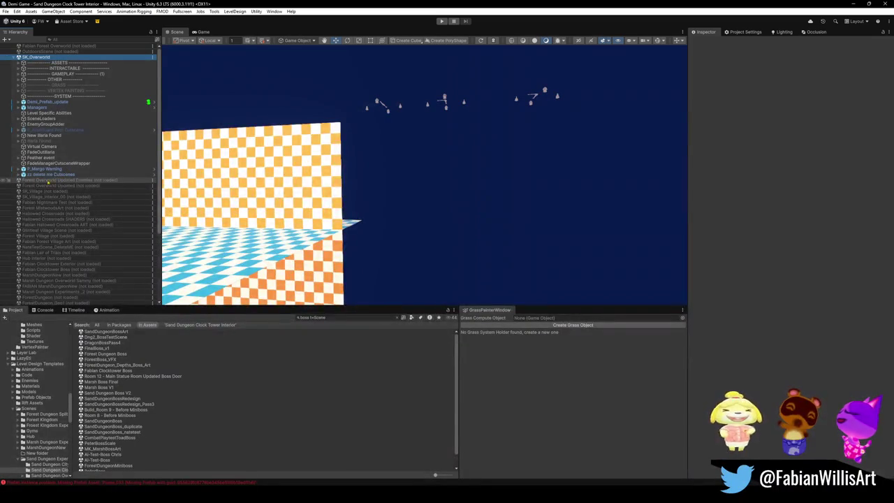
pyautogui.rightClick(41, 59)
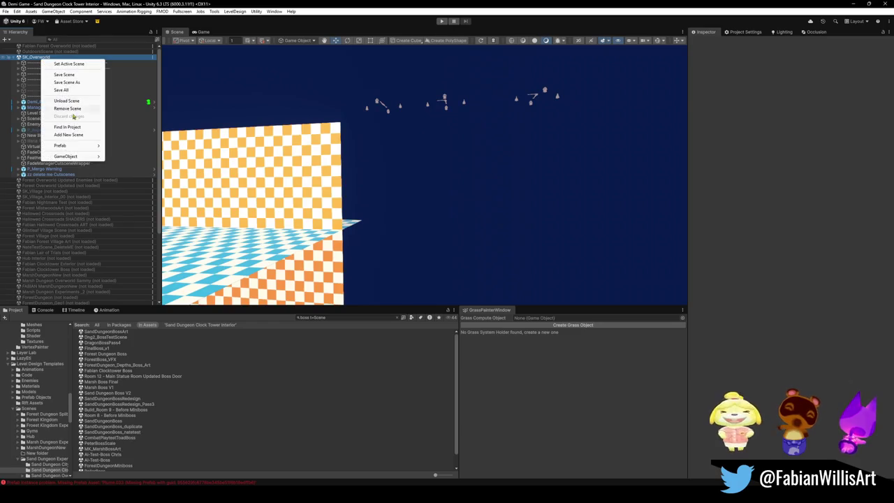
pyautogui.click(59, 101)
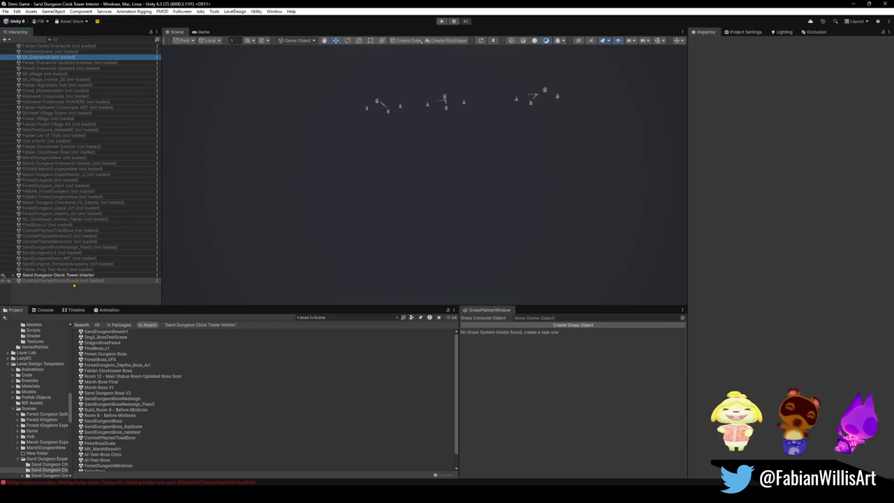
# Load CombatPlaytestEmptyScene and unload the Sand Dungeon Clock Tower Interior scene.
pyautogui.rightClick(73, 281)
pyautogui.click(91, 288)
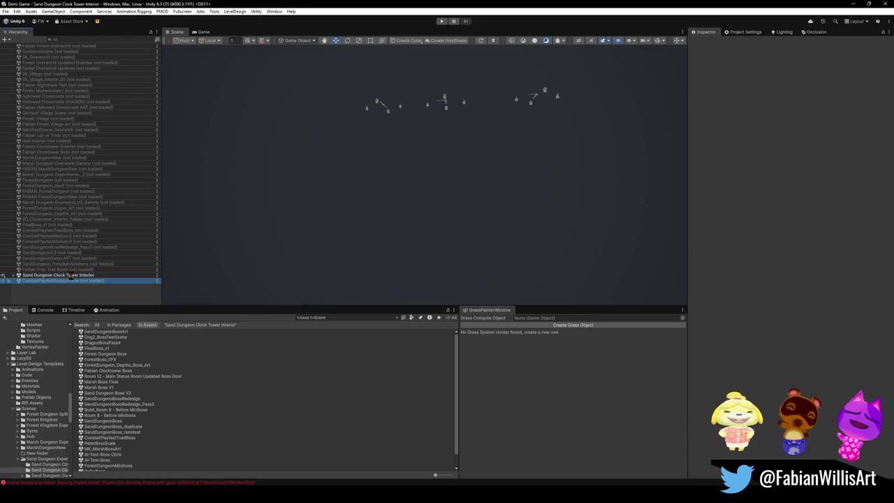
pyautogui.rightClick(70, 275)
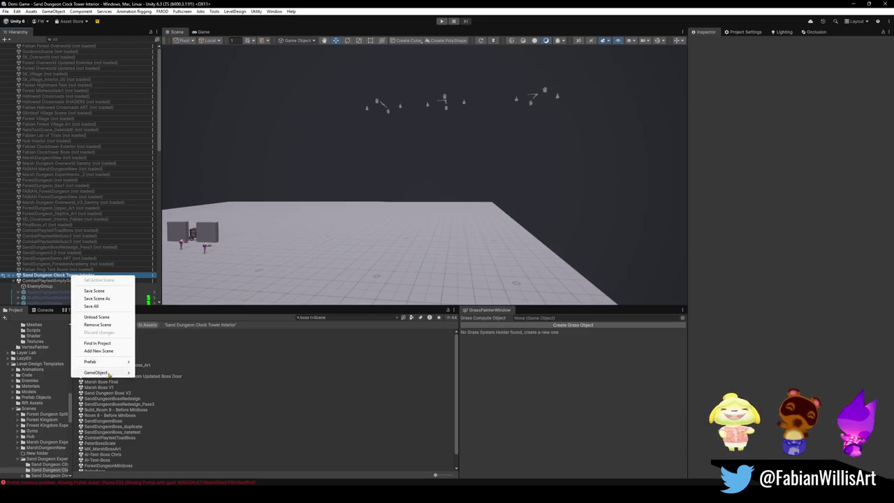
pyautogui.click(96, 317)
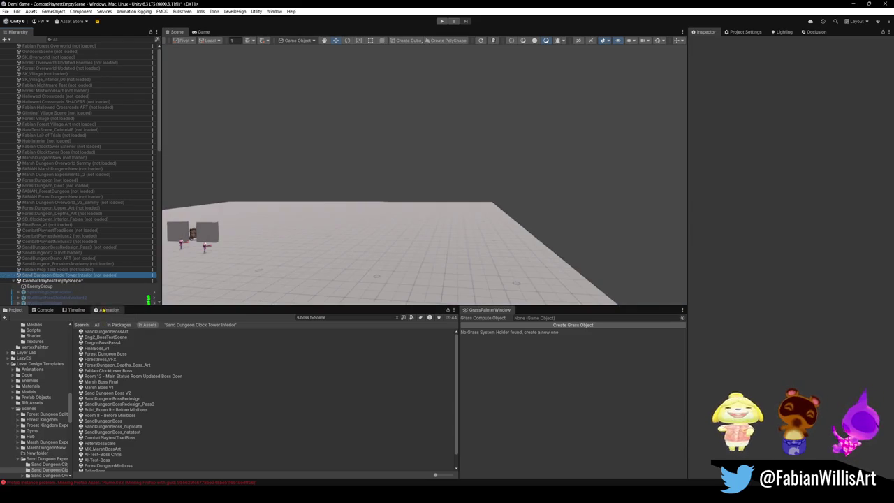
pyautogui.scroll(-5, 419, 208)
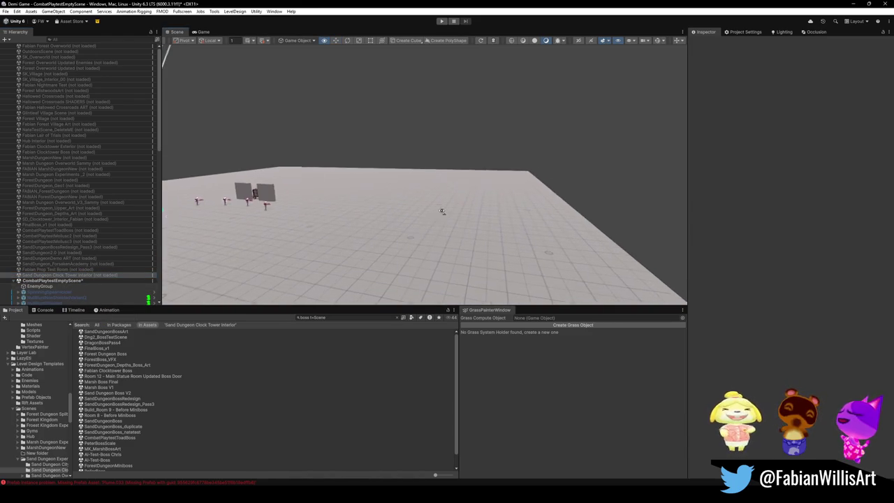
# Playtest the combat scene, then pause and quit to the main menu.
pyautogui.click(441, 21)
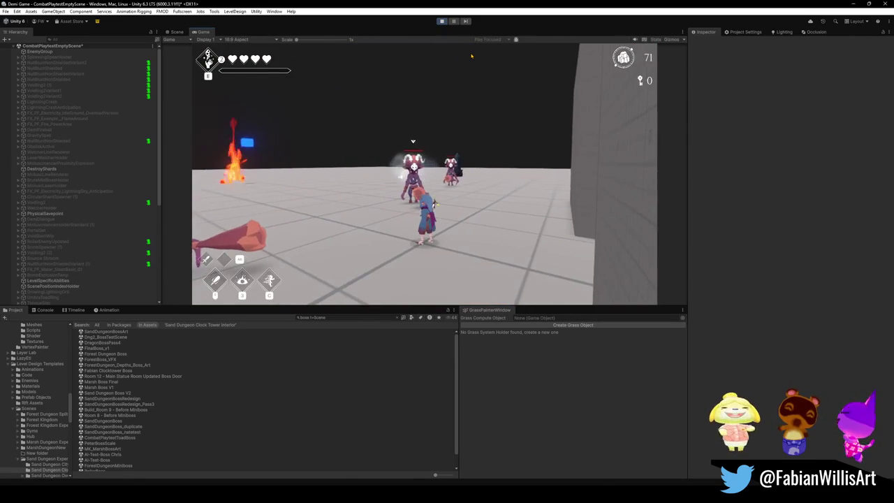
pyautogui.press('Escape')
pyautogui.click(433, 221)
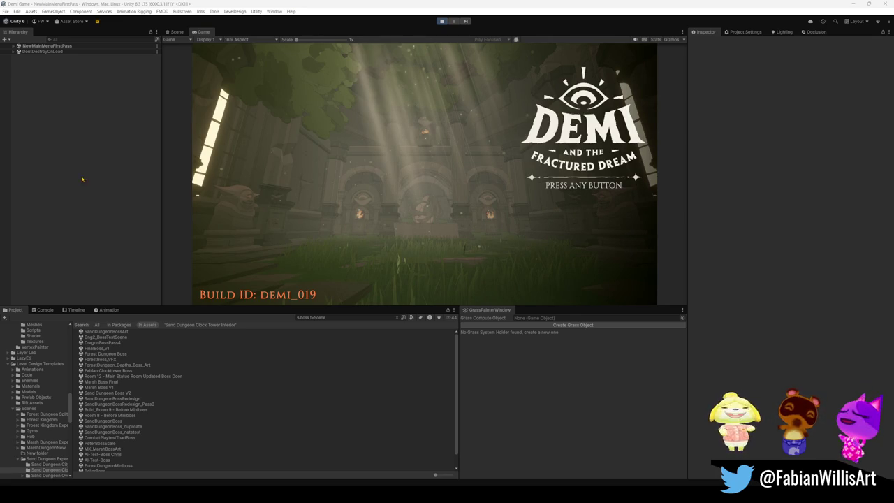
# Pass the title prompt and load Playtesting Level Select > Sand and Hub > Sand Dungeon Boss.
pyautogui.click(603, 187)
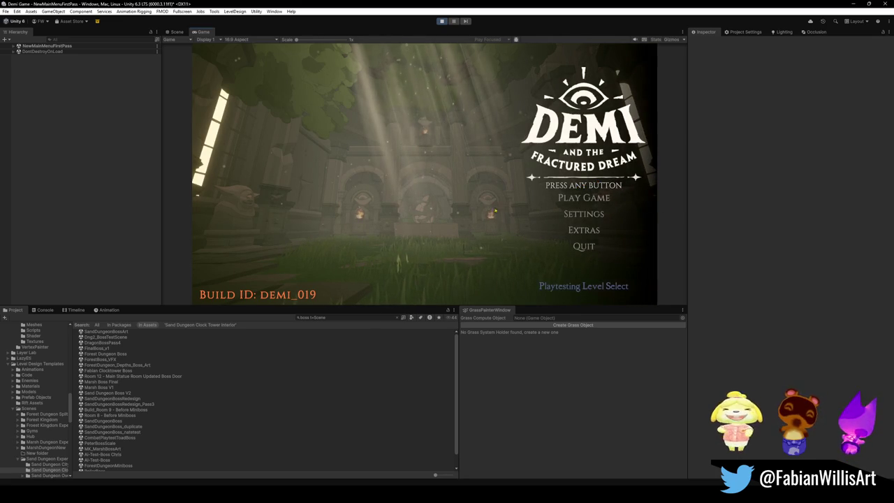
pyautogui.click(583, 285)
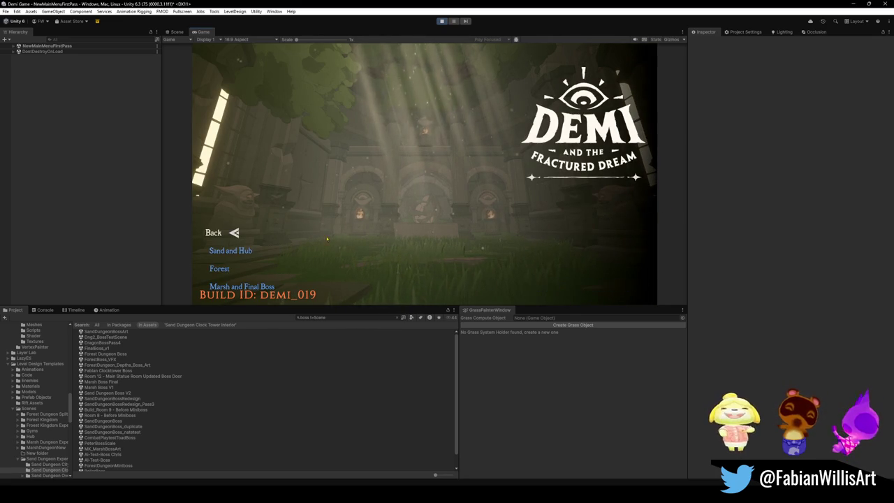
pyautogui.click(231, 250)
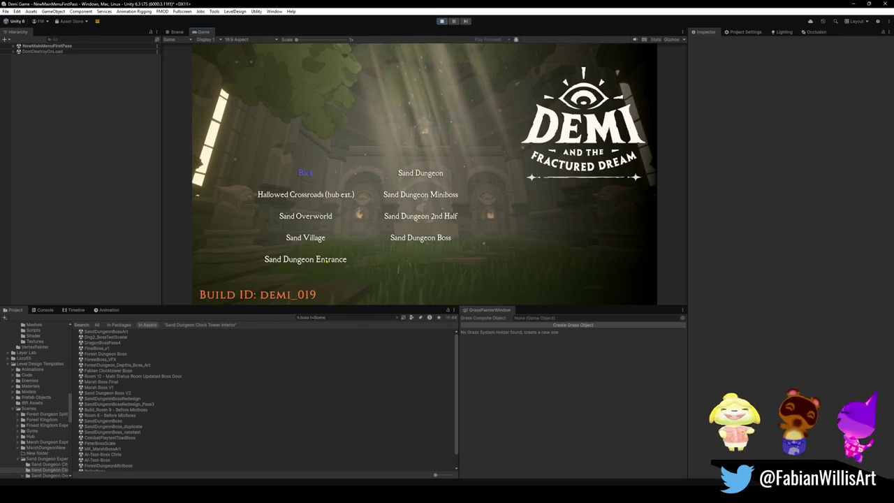
pyautogui.click(418, 238)
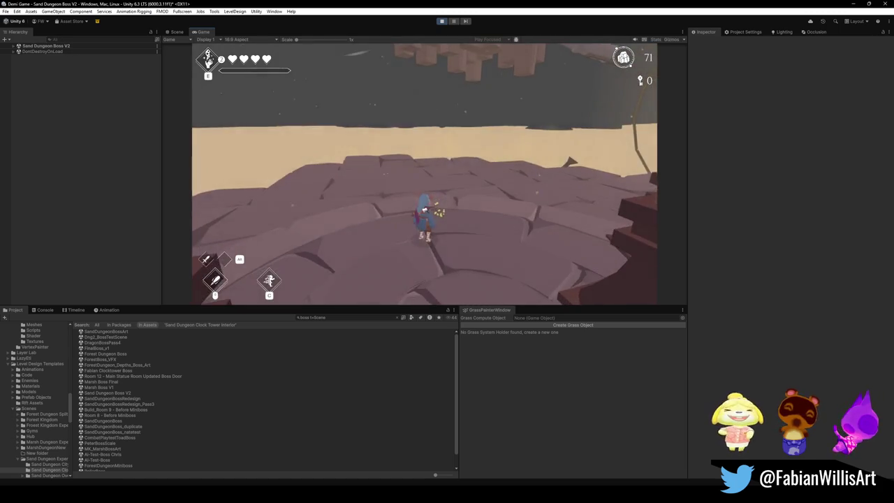
# Make the game fullscreen with F10 and fight Aereus Sora, dashing across the arena.
pyautogui.press('F10')
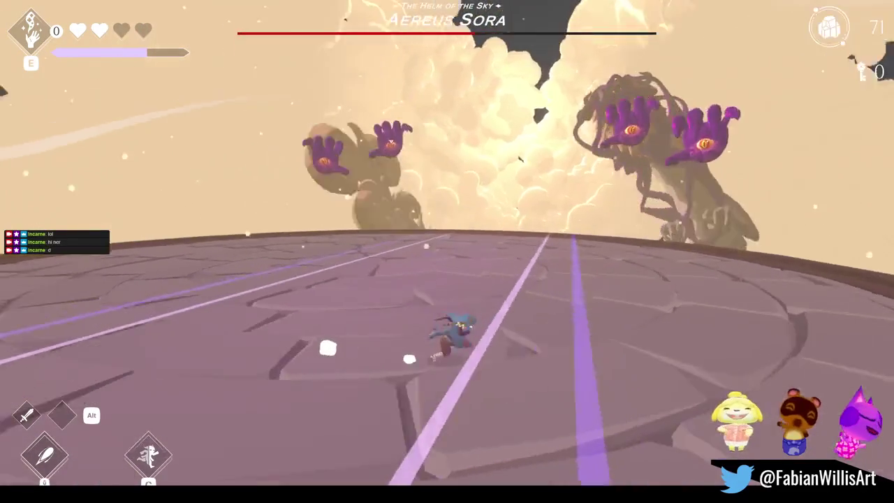
pyautogui.press('space')
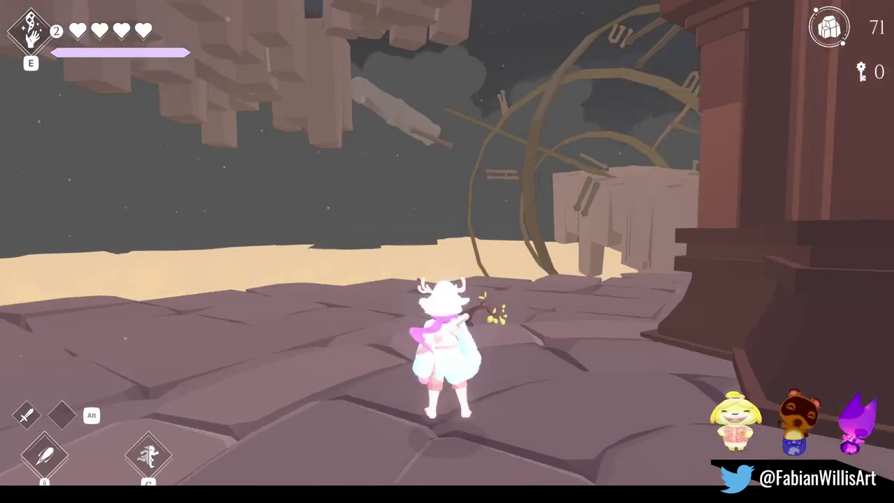
# Pause the boss fight and exit Play mode to edit CombatPlaytestEmptyScene.
pyautogui.press('Escape')
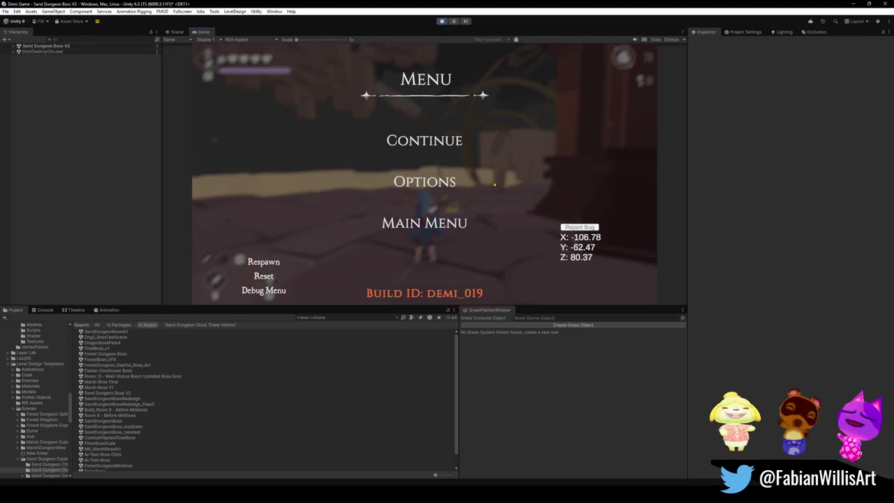
pyautogui.click(442, 21)
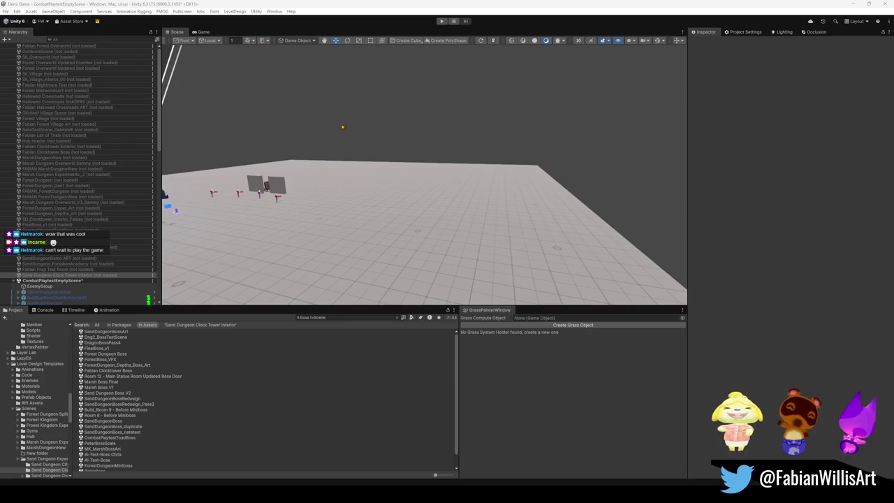
# Collapse CombatPlaytestEmptyScene in the Hierarchy and refocus the editor window.
pyautogui.scroll(-10, 119, 228)
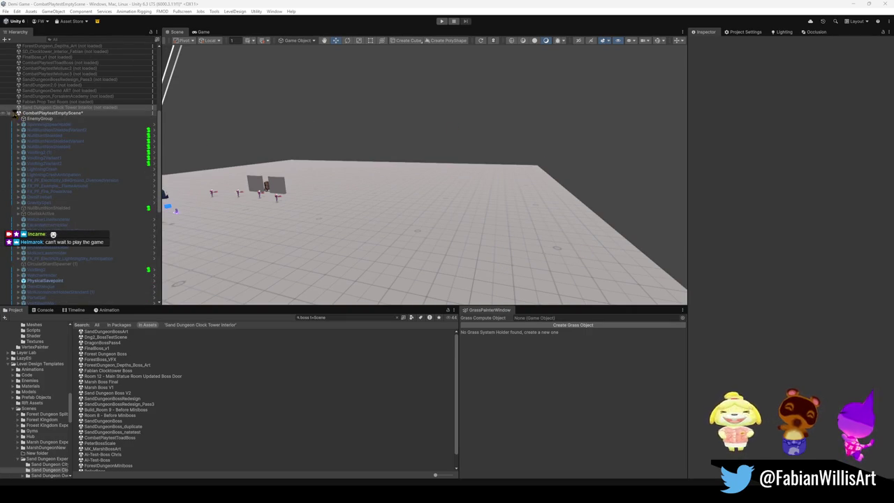
pyautogui.click(17, 114)
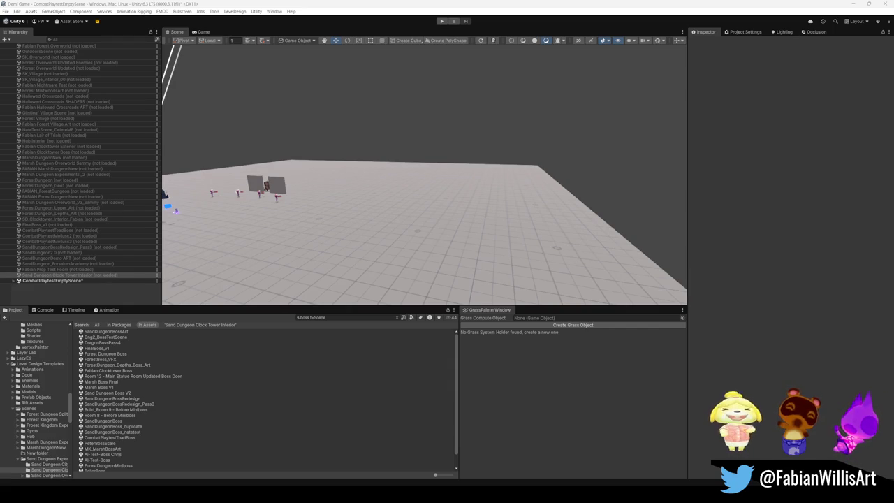
pyautogui.click(513, 7)
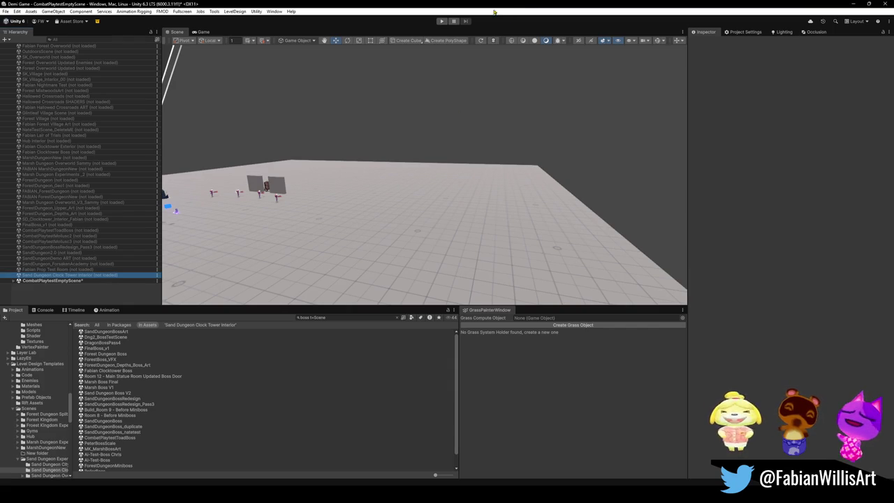
pyautogui.hotkey('alt', 'Tab')
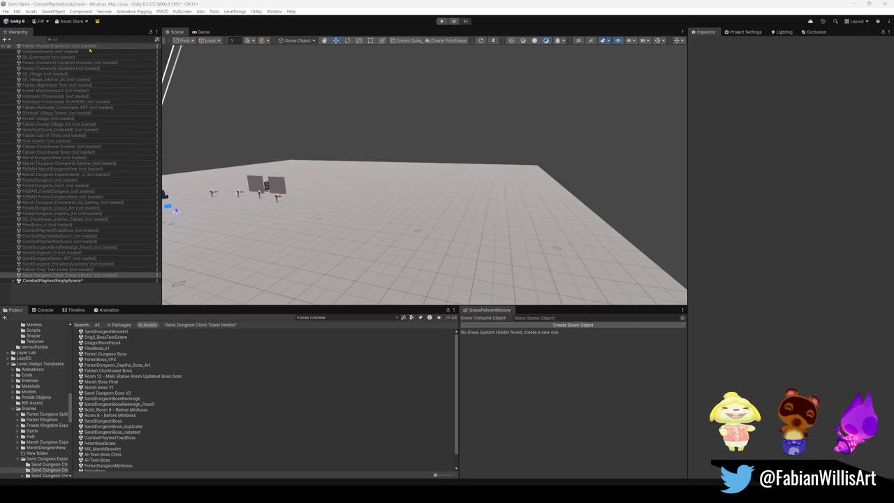
# Load the Fabian Forest Overworld scene and collapse its contents.
pyautogui.rightClick(90, 50)
pyautogui.click(119, 54)
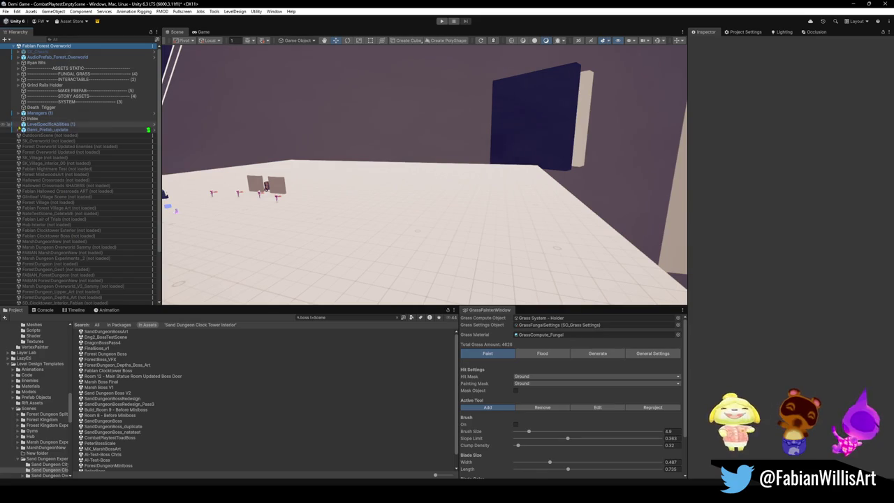
pyautogui.click(14, 46)
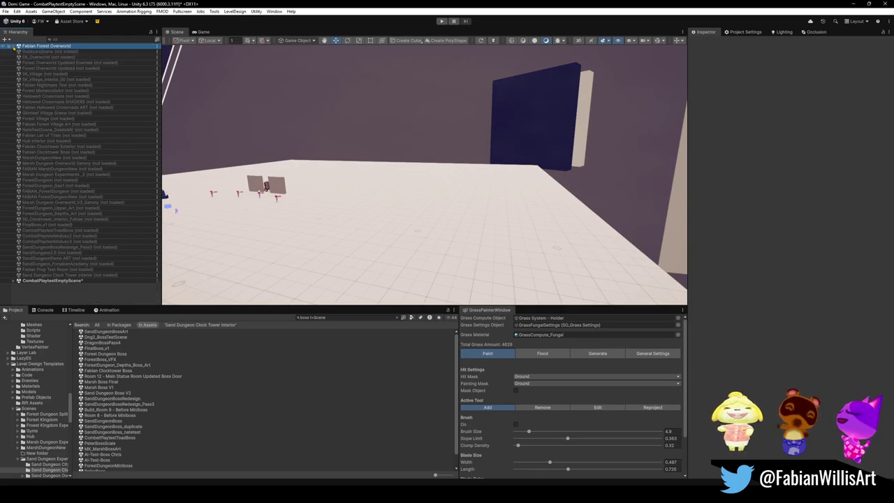
# Remove CombatPlaytestEmptyScene, discarding its unsaved changes.
pyautogui.rightClick(65, 281)
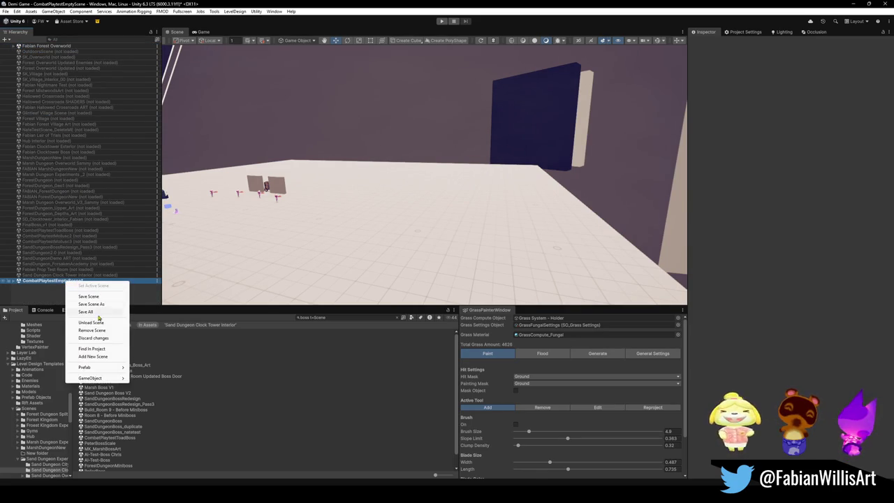
pyautogui.click(93, 330)
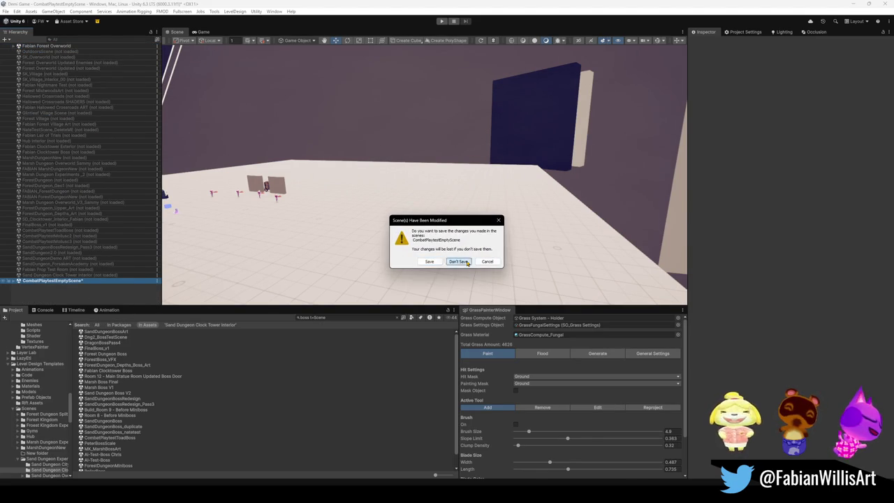
pyautogui.click(458, 262)
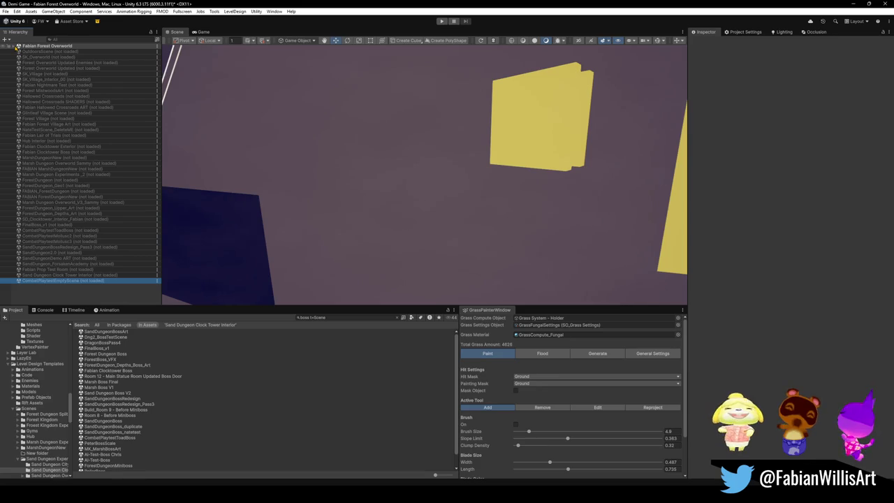
# Expand Fabian Forest Overworld, frame the Death Trigger object and fly forward into the forest.
pyautogui.click(14, 46)
pyautogui.click(73, 95)
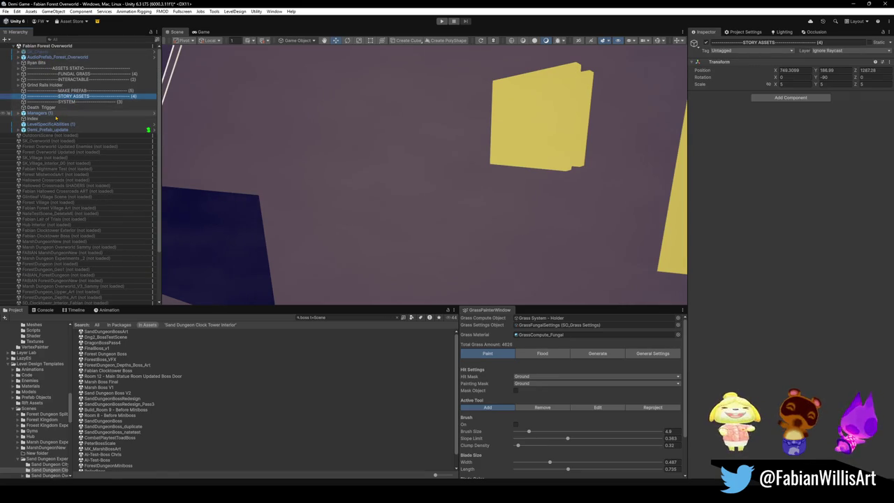
pyautogui.click(56, 113)
pyautogui.click(56, 107)
pyautogui.press('f')
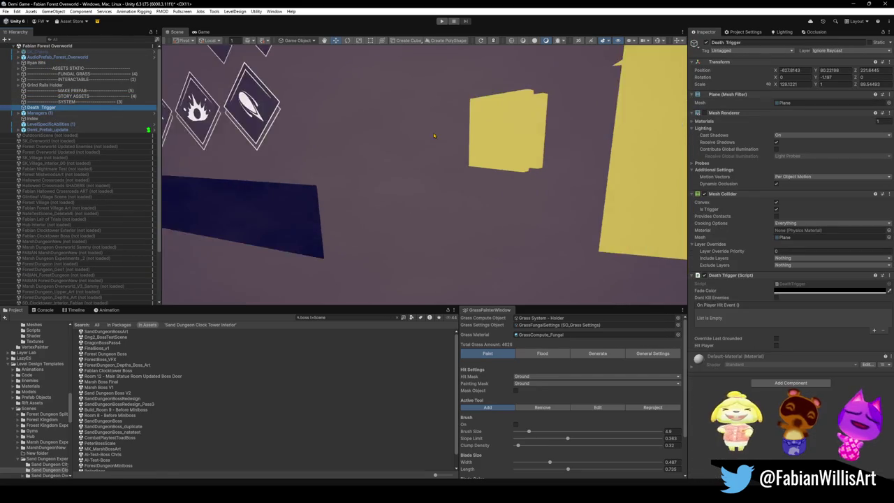
pyautogui.press('w')
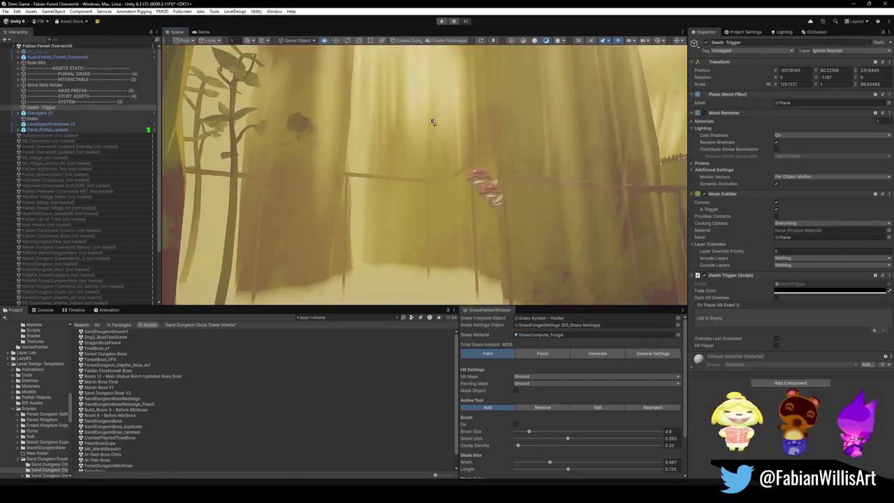
pyautogui.press('w')
pyautogui.press('w')
pyautogui.press('w')
# Pull the camera back from the walkway and pan across the forest toward the grass.
pyautogui.press('s')
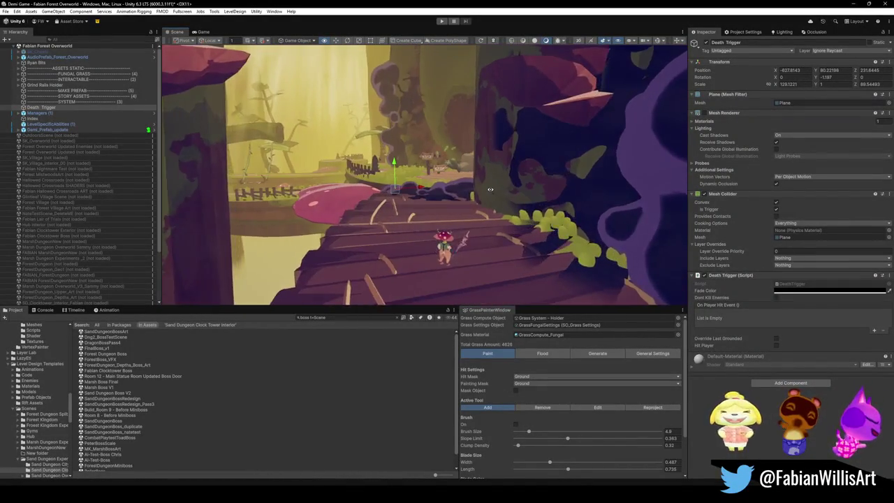
pyautogui.press('s')
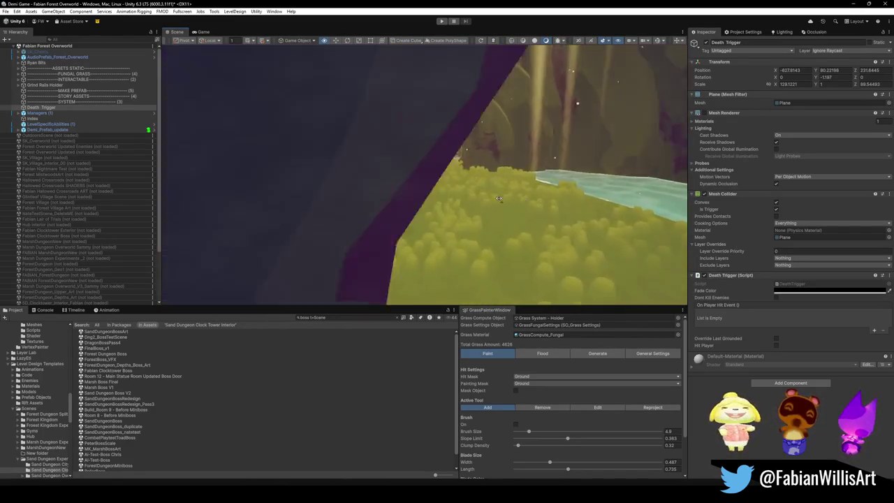
pyautogui.moveTo(362, 182)
pyautogui.mouseDown()
pyautogui.moveTo(394, 164)
pyautogui.moveTo(426, 171)
pyautogui.moveTo(447, 190)
pyautogui.moveTo(436, 190)
pyautogui.moveTo(490, 193)
pyautogui.moveTo(371, 198)
pyautogui.mouseUp()
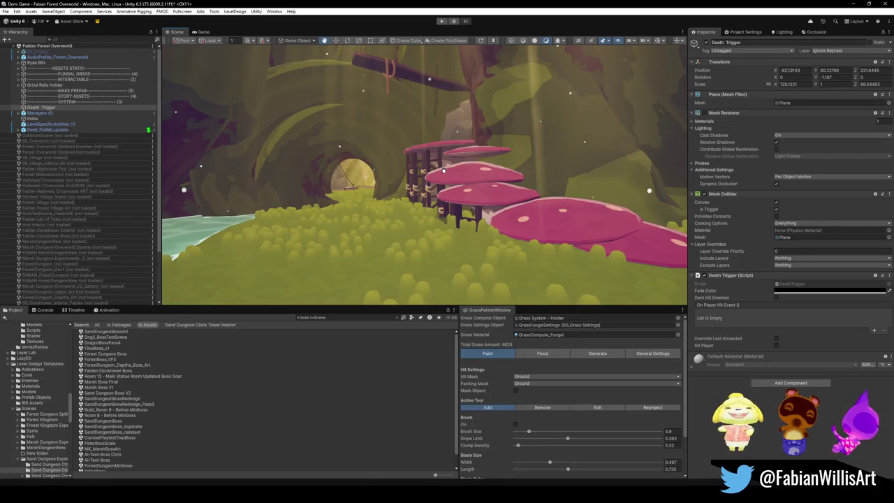
# Move in closer on the tunnel and mushroom platforms, then view them fullscreen and reframe.
pyautogui.moveTo(443, 170)
pyautogui.mouseDown()
pyautogui.moveTo(501, 183)
pyautogui.moveTo(489, 180)
pyautogui.mouseUp()
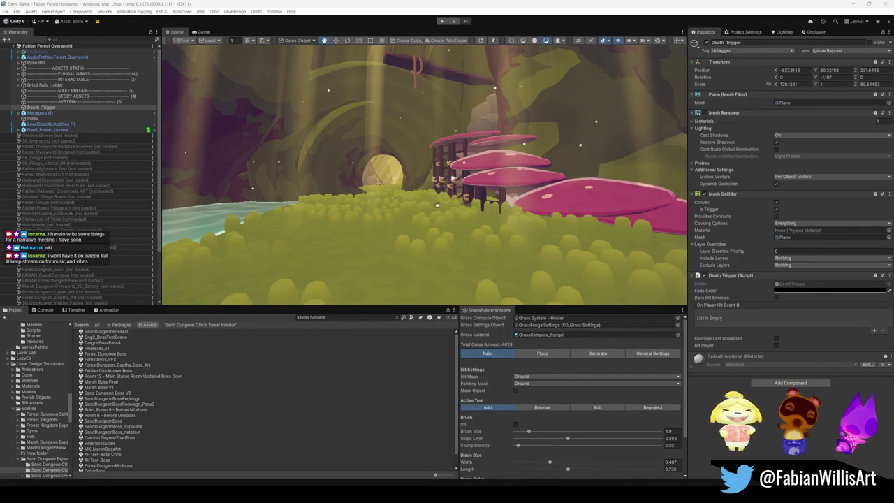
pyautogui.moveTo(470, 223)
pyautogui.mouseDown()
pyautogui.moveTo(474, 208)
pyautogui.moveTo(476, 225)
pyautogui.moveTo(517, 216)
pyautogui.moveTo(545, 225)
pyautogui.moveTo(538, 233)
pyautogui.moveTo(549, 237)
pyautogui.mouseUp()
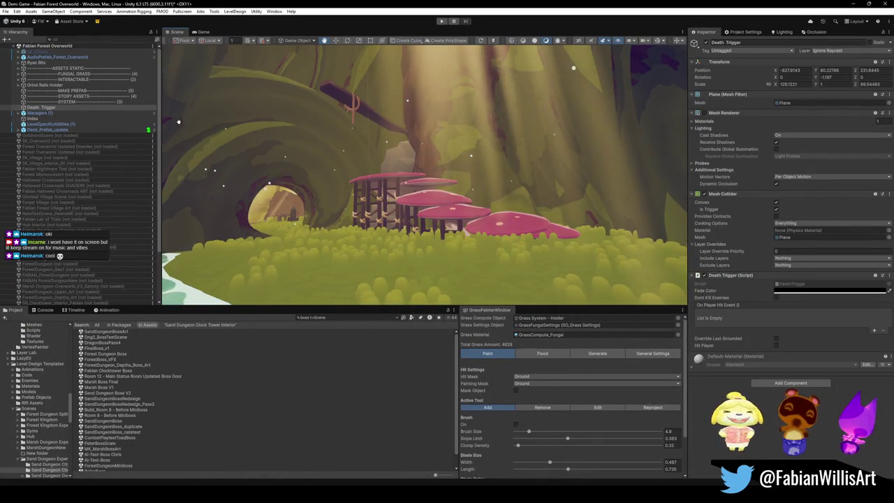
pyautogui.press('F11')
pyautogui.moveTo(497, 227)
pyautogui.mouseDown()
pyautogui.moveTo(539, 208)
pyautogui.moveTo(580, 216)
pyautogui.moveTo(482, 206)
pyautogui.moveTo(563, 199)
pyautogui.mouseUp()
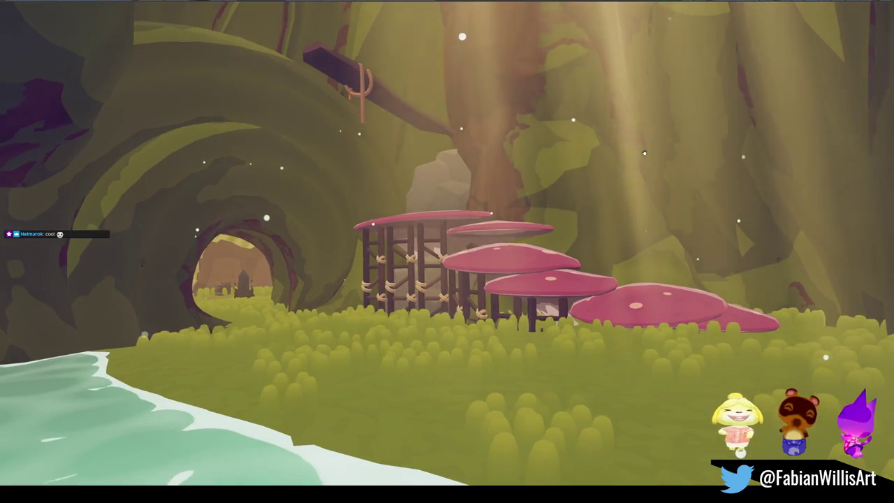
# Select almost the entire screen in Snipping Tool's capture overlay and start recording.
pyautogui.press('super+shift+s')
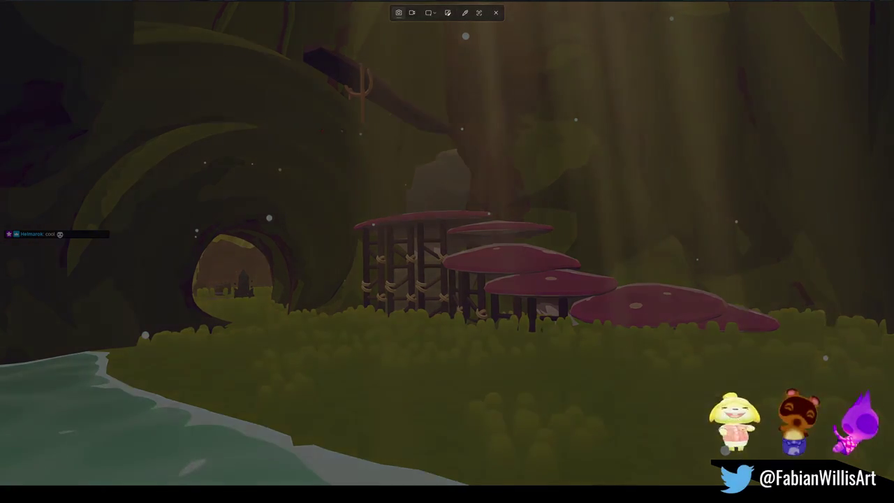
pyautogui.press('Escape')
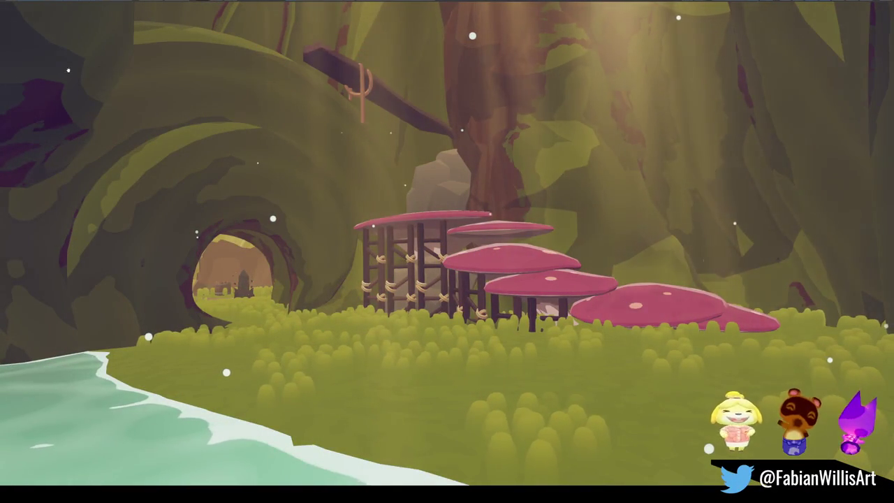
pyautogui.press('super+shift+s')
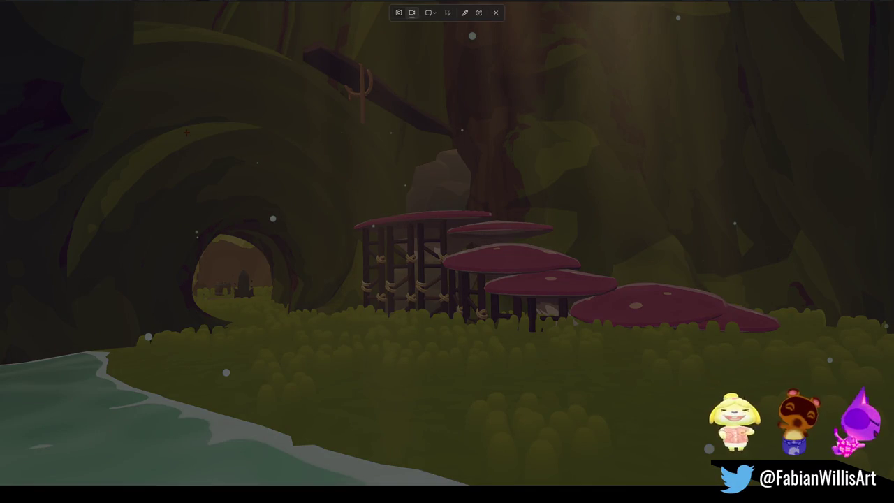
pyautogui.moveTo(25, 7)
pyautogui.mouseDown()
pyautogui.moveTo(607, 372)
pyautogui.moveTo(866, 485)
pyautogui.moveTo(884, 483)
pyautogui.mouseUp()
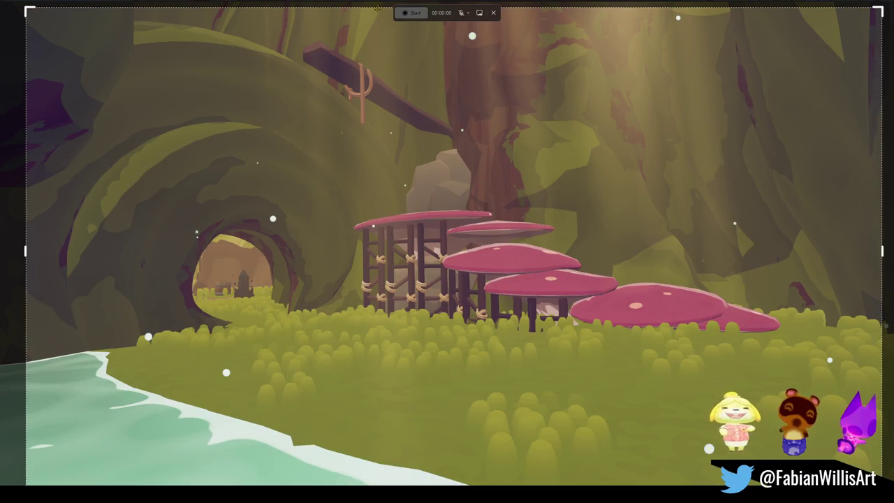
pyautogui.click(412, 13)
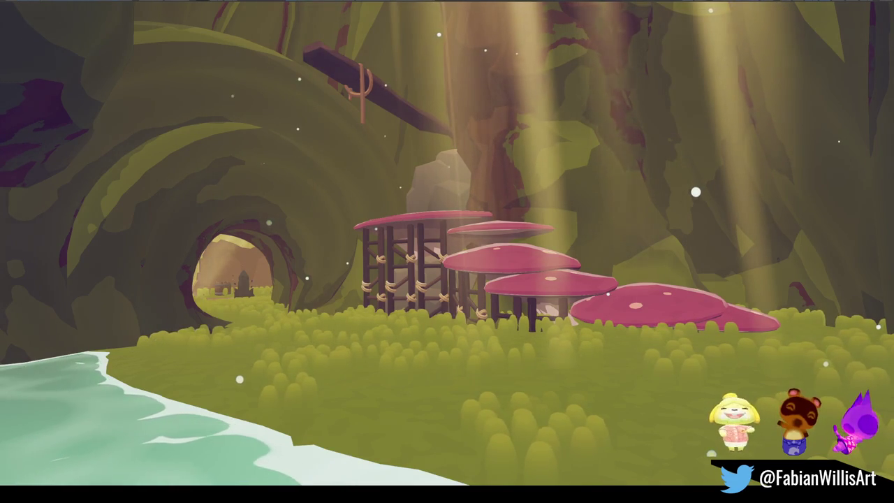
# Orbit the view around the tunnel and mushroom platforms.
pyautogui.moveTo(559, 413)
pyautogui.mouseDown()
pyautogui.moveTo(541, 406)
pyautogui.moveTo(393, 416)
pyautogui.moveTo(591, 411)
pyautogui.moveTo(522, 412)
pyautogui.moveTo(573, 399)
pyautogui.moveTo(479, 396)
pyautogui.moveTo(361, 373)
pyautogui.moveTo(556, 383)
pyautogui.moveTo(523, 370)
pyautogui.mouseUp()
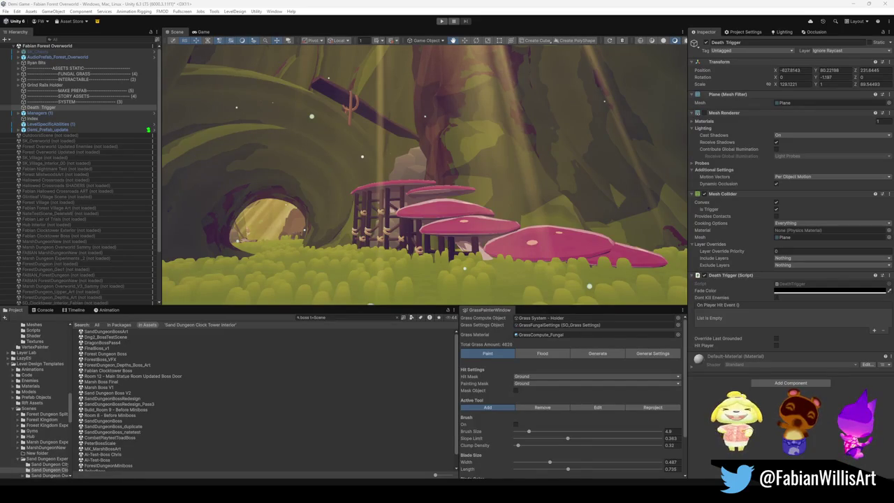
# Fly the scene camera toward the pink mushroom platforms beside the tunnel.
pyautogui.moveTo(305, 161)
pyautogui.mouseDown()
pyautogui.moveTo(254, 88)
pyautogui.moveTo(585, 180)
pyautogui.moveTo(167, 164)
pyautogui.moveTo(597, 177)
pyautogui.moveTo(454, 197)
pyautogui.moveTo(517, 201)
pyautogui.mouseUp()
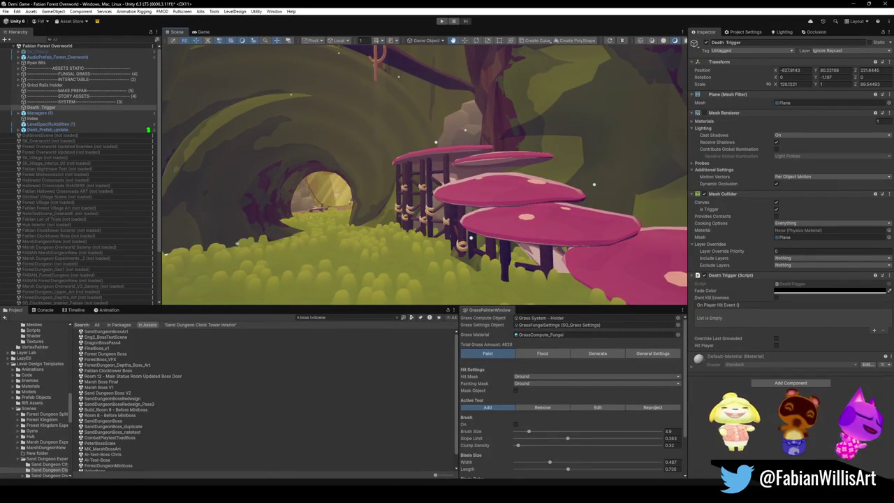